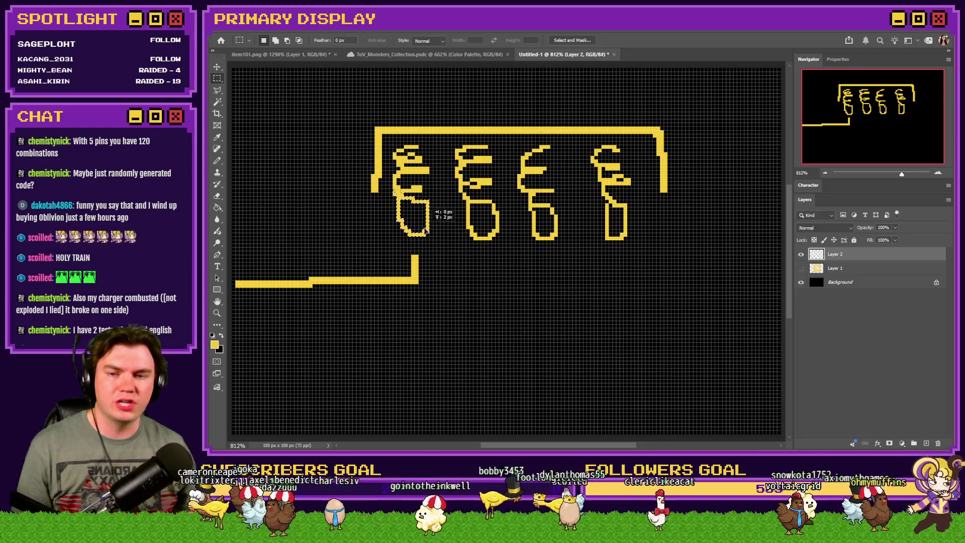
Try raising the second pin's lower loop, then undo the change
{"action": "key", "text": "ctrl+d"}
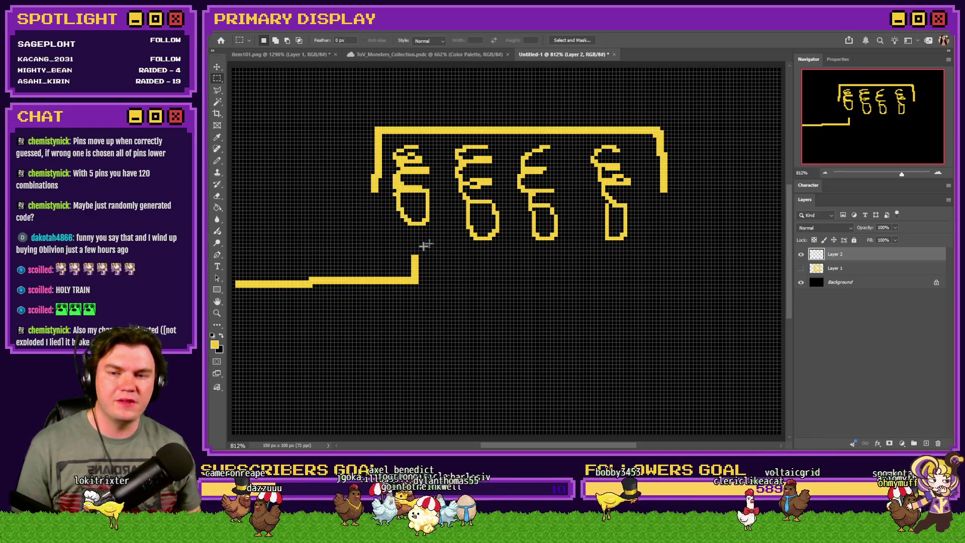
{"action": "mouse_move", "coordinate": [507, 181]}
{"action": "left_mouse_down"}
{"action": "mouse_move", "coordinate": [450, 247]}
{"action": "mouse_move", "coordinate": [494, 198]}
{"action": "mouse_move", "coordinate": [472, 198]}
{"action": "left_mouse_up"}
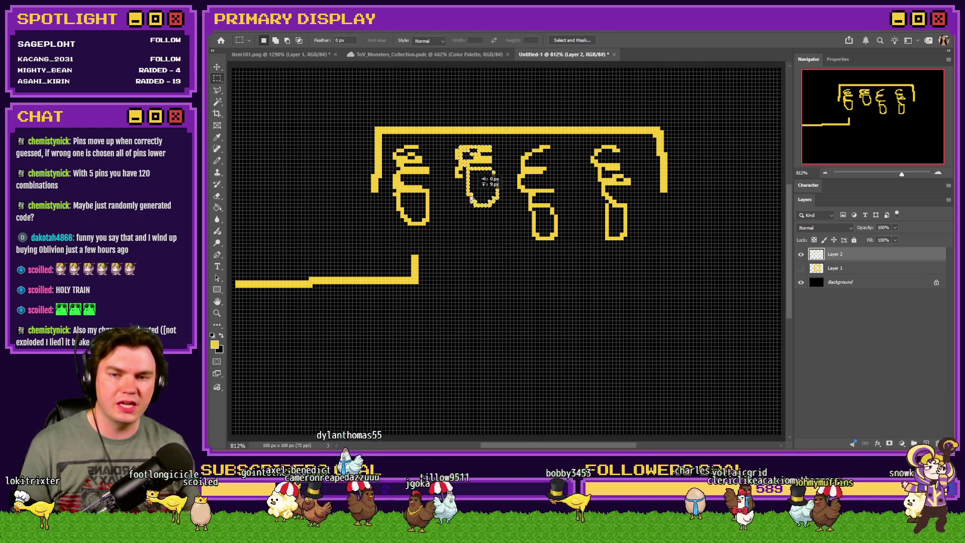
{"action": "key", "text": "ctrl+d"}
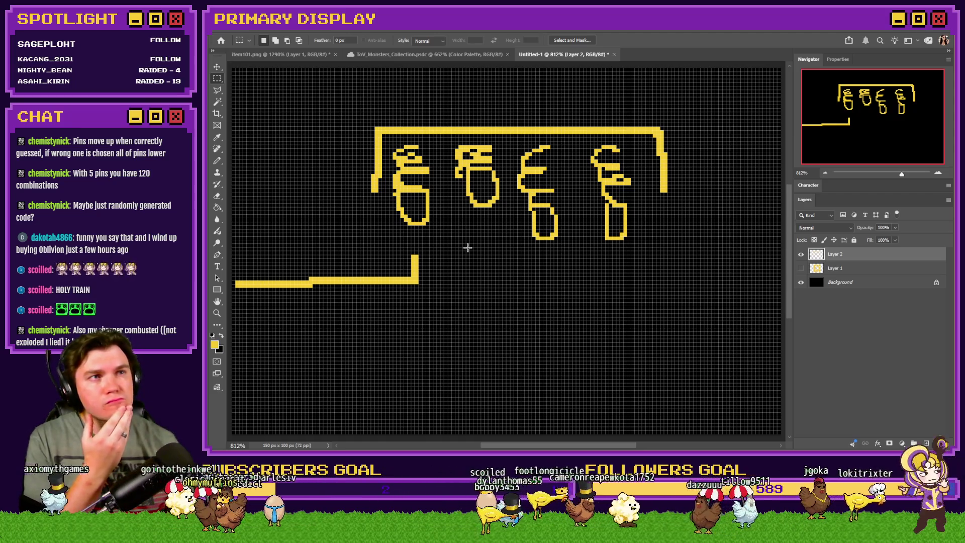
{"action": "key", "text": "ctrl+z"}
{"action": "key", "text": "ctrl+z"}
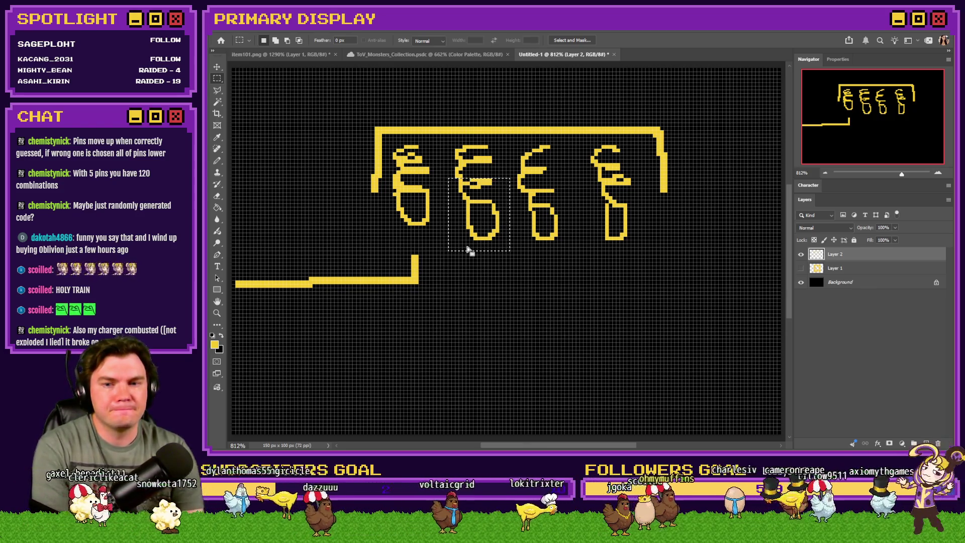
Pencil a box above the frame's top bar, split by three vertical dividers
{"action": "key", "text": "ctrl+d"}
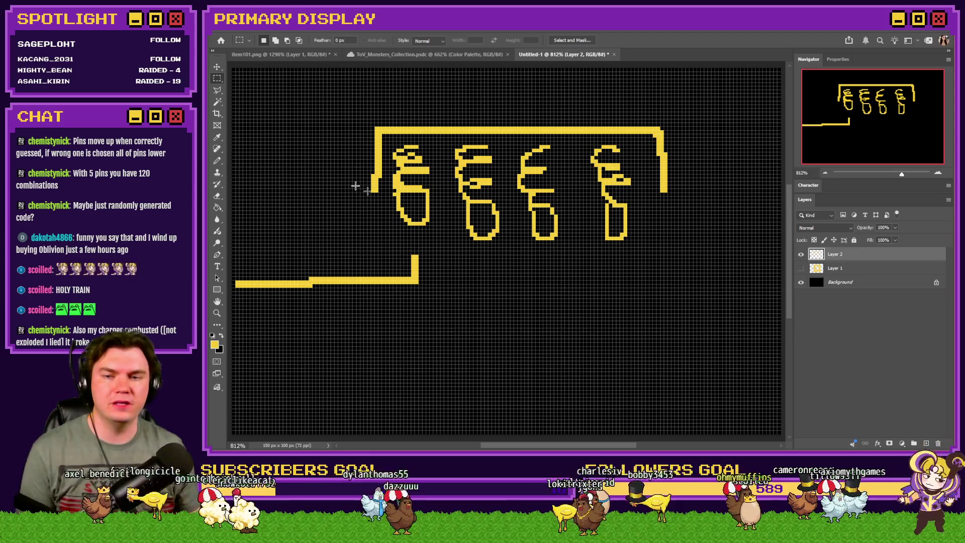
{"action": "left_click", "coordinate": [217, 161]}
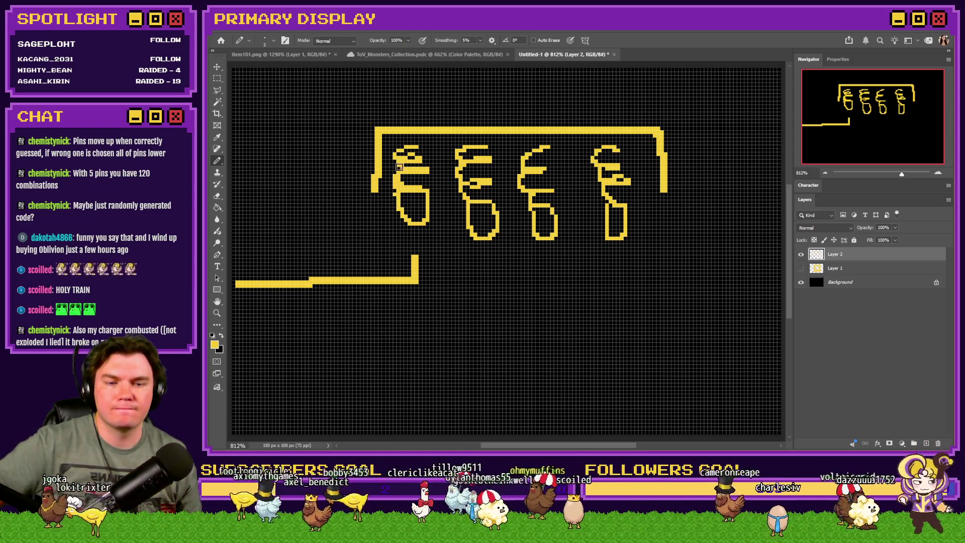
{"action": "mouse_move", "coordinate": [377, 130]}
{"action": "left_mouse_down"}
{"action": "mouse_move", "coordinate": [377, 92]}
{"action": "mouse_move", "coordinate": [651, 92]}
{"action": "mouse_move", "coordinate": [670, 123]}
{"action": "left_mouse_up"}
{"action": "left_click_drag", "start_coordinate": [441, 96], "coordinate": [440, 126]}
{"action": "left_click_drag", "start_coordinate": [507, 95], "coordinate": [507, 126]}
{"action": "left_click_drag", "start_coordinate": [580, 96], "coordinate": [581, 128]}
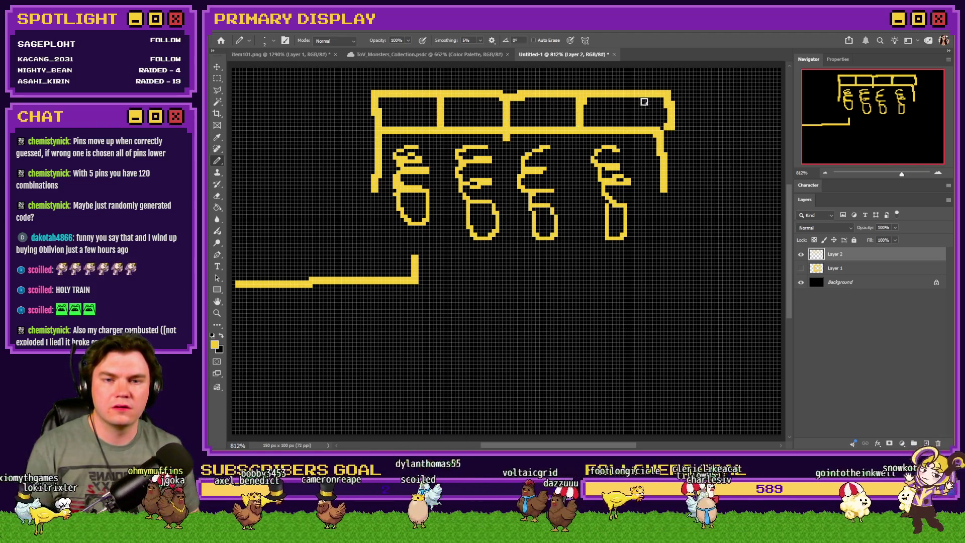
{"action": "mouse_move", "coordinate": [416, 109]}
{"action": "left_mouse_down"}
{"action": "mouse_move", "coordinate": [402, 121]}
{"action": "mouse_move", "coordinate": [412, 113]}
{"action": "left_mouse_up"}
{"action": "key", "text": "ctrl+z"}
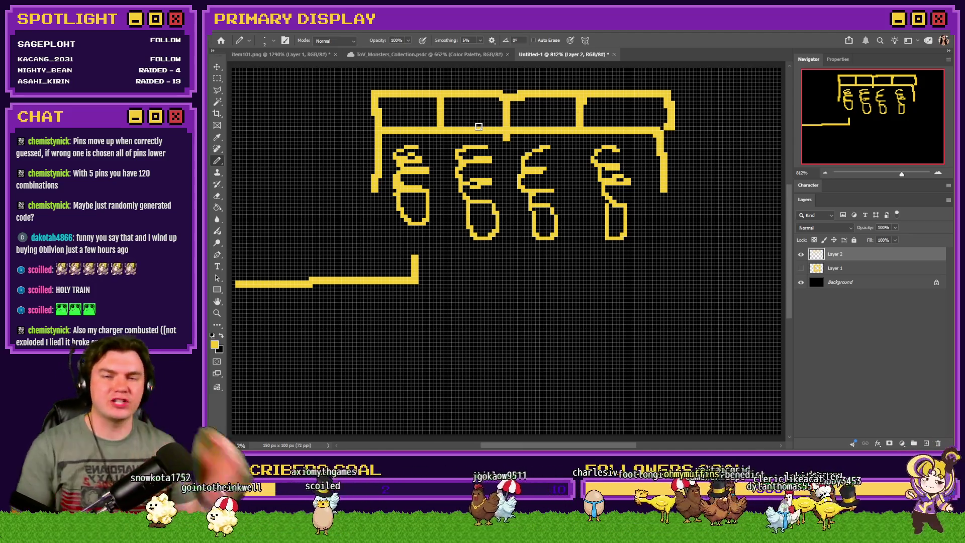
{"action": "left_click", "coordinate": [217, 77]}
{"action": "scroll", "coordinate": [561, 201], "scroll_direction": "up", "scroll_amount": 3}
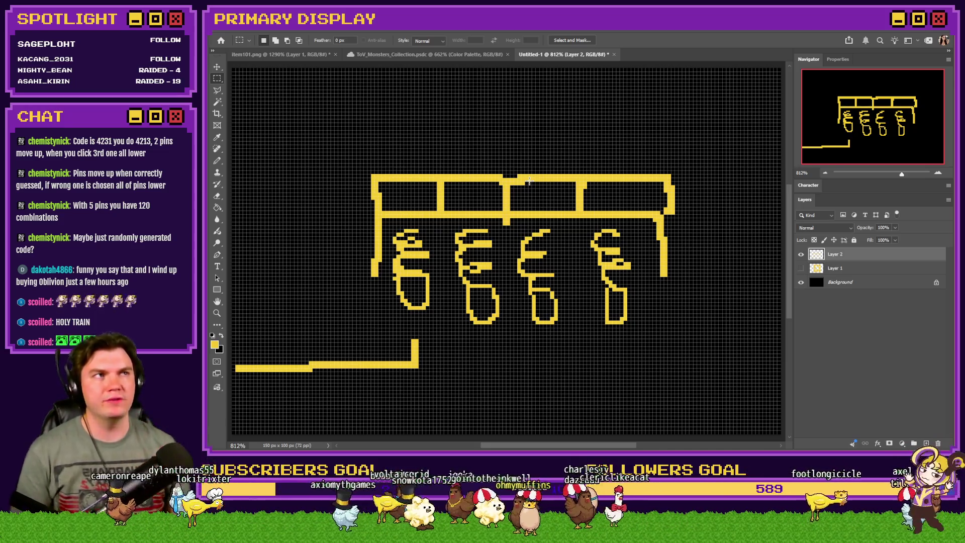
{"action": "left_click", "coordinate": [217, 160]}
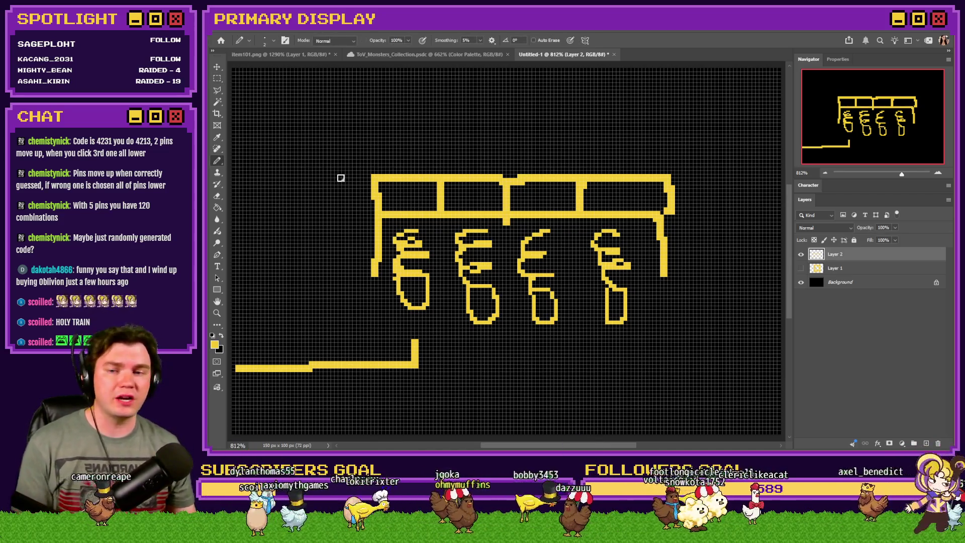
Draw column lines up from the frame and two horizontal row lines across them
{"action": "mouse_move", "coordinate": [377, 179]}
{"action": "left_mouse_down"}
{"action": "mouse_move", "coordinate": [375, 97]}
{"action": "mouse_move", "coordinate": [575, 100]}
{"action": "mouse_move", "coordinate": [655, 112]}
{"action": "left_mouse_up"}
{"action": "key", "text": "ctrl+z"}
{"action": "left_click_drag", "start_coordinate": [440, 177], "coordinate": [440, 91]}
{"action": "left_click_drag", "start_coordinate": [503, 179], "coordinate": [503, 87]}
{"action": "left_click_drag", "start_coordinate": [580, 179], "coordinate": [580, 93]}
{"action": "mouse_move", "coordinate": [670, 179]}
{"action": "left_mouse_down"}
{"action": "mouse_move", "coordinate": [671, 95]}
{"action": "mouse_move", "coordinate": [375, 93]}
{"action": "left_mouse_up"}
{"action": "left_click_drag", "start_coordinate": [380, 146], "coordinate": [669, 146]}
{"action": "left_click_drag", "start_coordinate": [381, 119], "coordinate": [666, 118]}
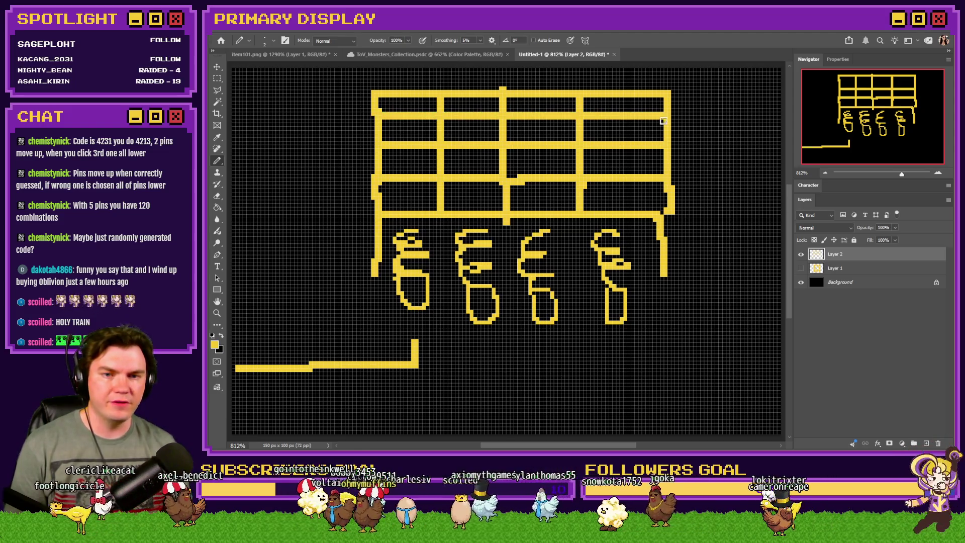
Marquee the uneven grid lines above the frame and delete them
{"action": "left_click", "coordinate": [217, 78]}
{"action": "mouse_move", "coordinate": [360, 76]}
{"action": "left_mouse_down"}
{"action": "mouse_move", "coordinate": [673, 181]}
{"action": "mouse_move", "coordinate": [686, 209]}
{"action": "left_mouse_up"}
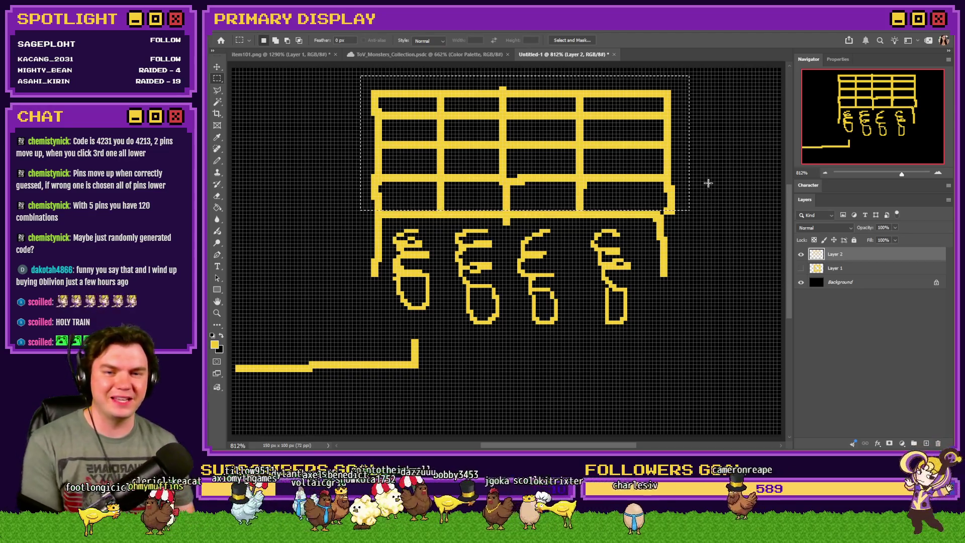
{"action": "key", "text": "Delete"}
{"action": "key", "text": "ctrl+d"}
{"action": "left_click", "coordinate": [217, 161]}
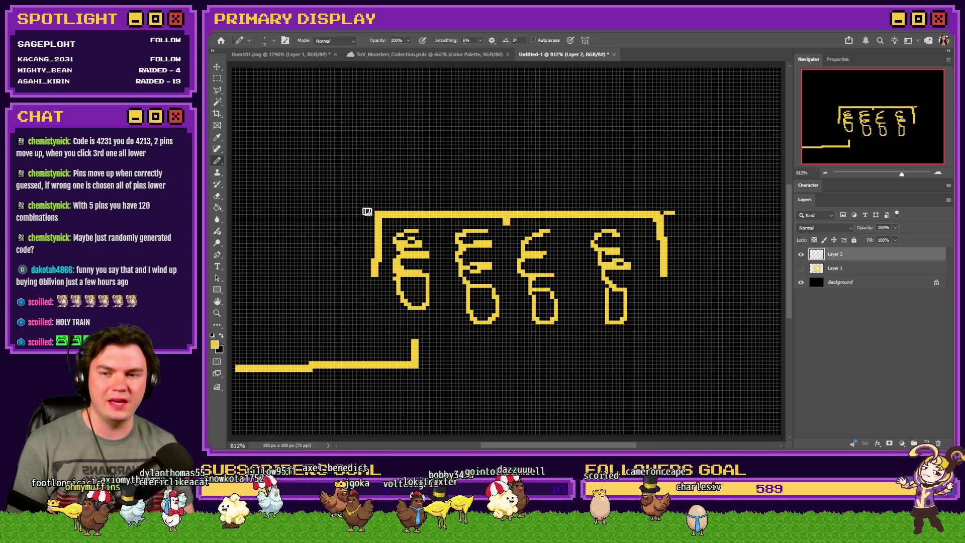
Redraw the grid outline with three row lines and three column dividers
{"action": "mouse_move", "coordinate": [378, 216]}
{"action": "left_mouse_down"}
{"action": "mouse_move", "coordinate": [381, 85]}
{"action": "mouse_move", "coordinate": [673, 86]}
{"action": "left_mouse_up"}
{"action": "left_click_drag", "start_coordinate": [660, 211], "coordinate": [661, 88]}
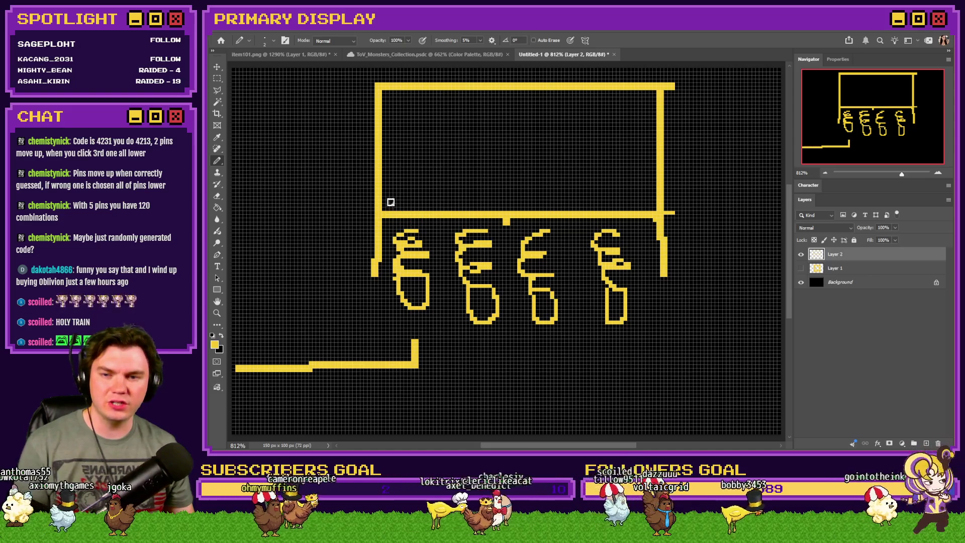
{"action": "left_click_drag", "start_coordinate": [378, 178], "coordinate": [659, 177]}
{"action": "left_click_drag", "start_coordinate": [380, 141], "coordinate": [658, 142]}
{"action": "left_click_drag", "start_coordinate": [379, 111], "coordinate": [659, 112]}
{"action": "left_click_drag", "start_coordinate": [436, 212], "coordinate": [437, 93]}
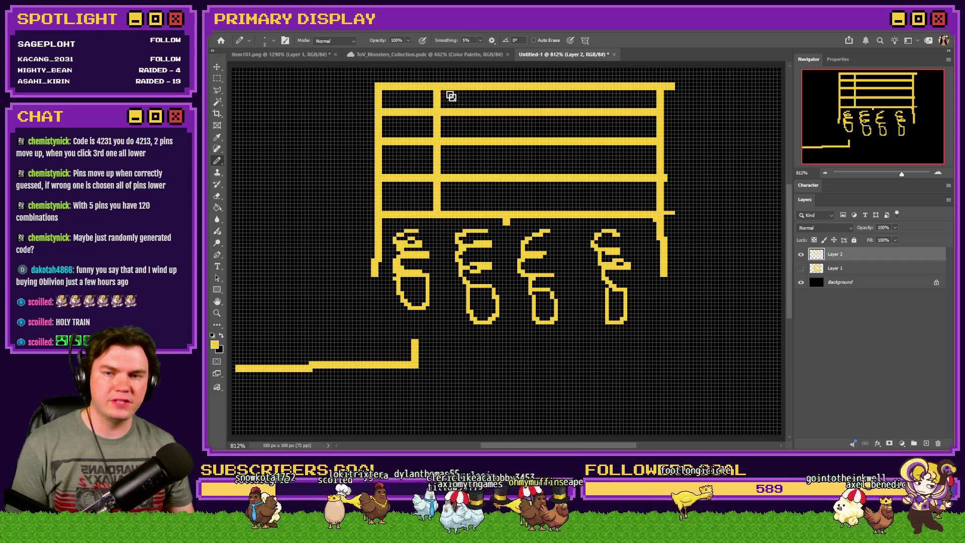
{"action": "left_click_drag", "start_coordinate": [506, 219], "coordinate": [506, 89]}
{"action": "left_click_drag", "start_coordinate": [575, 216], "coordinate": [576, 90]}
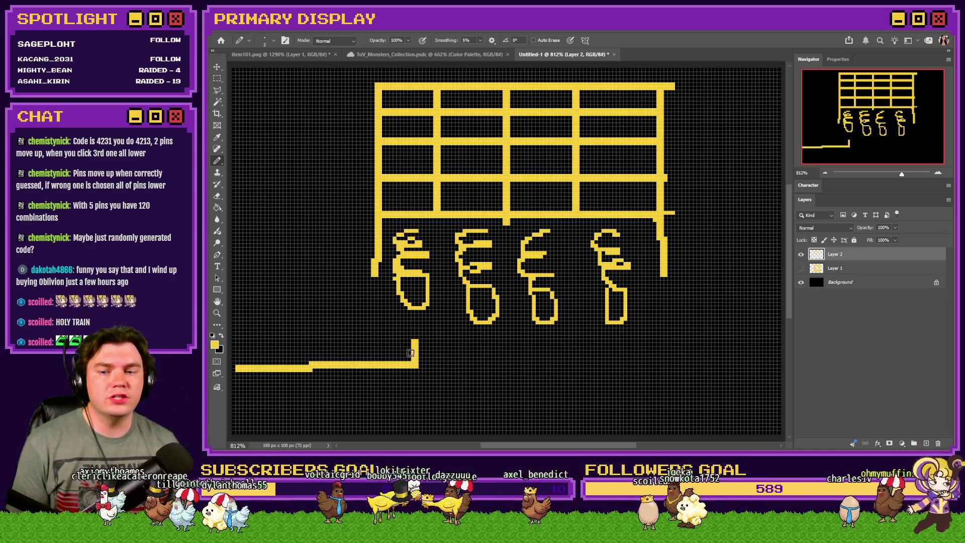
{"action": "left_click", "coordinate": [217, 80]}
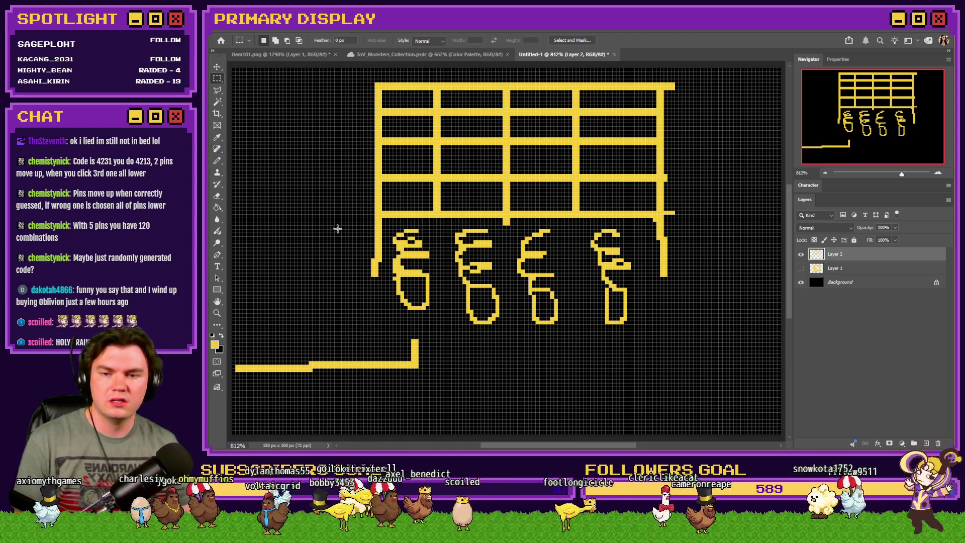
Delete the four pins and set the Pencil size to 1 px
{"action": "mouse_move", "coordinate": [390, 226]}
{"action": "left_mouse_down"}
{"action": "mouse_move", "coordinate": [600, 303]}
{"action": "mouse_move", "coordinate": [632, 326]}
{"action": "left_mouse_up"}
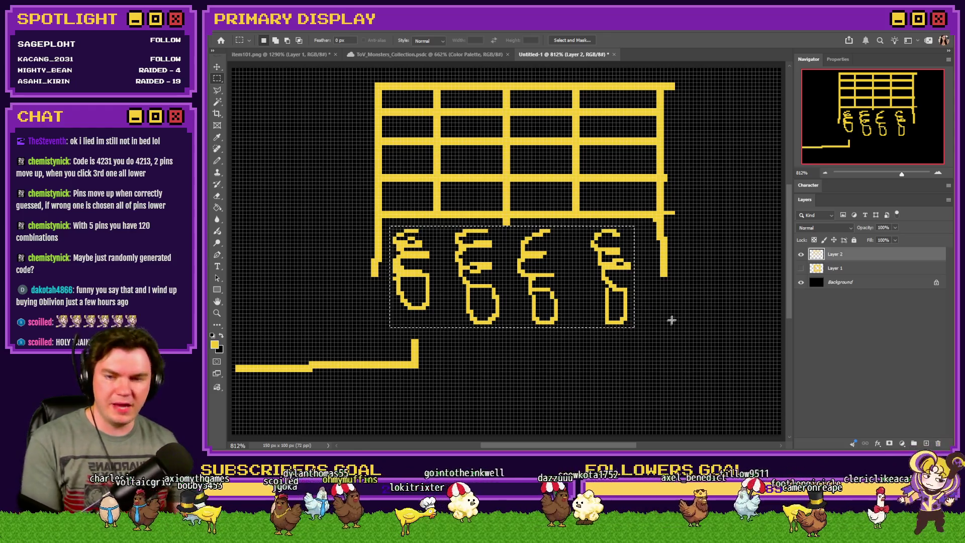
{"action": "key", "text": "Delete"}
{"action": "left_click", "coordinate": [217, 161]}
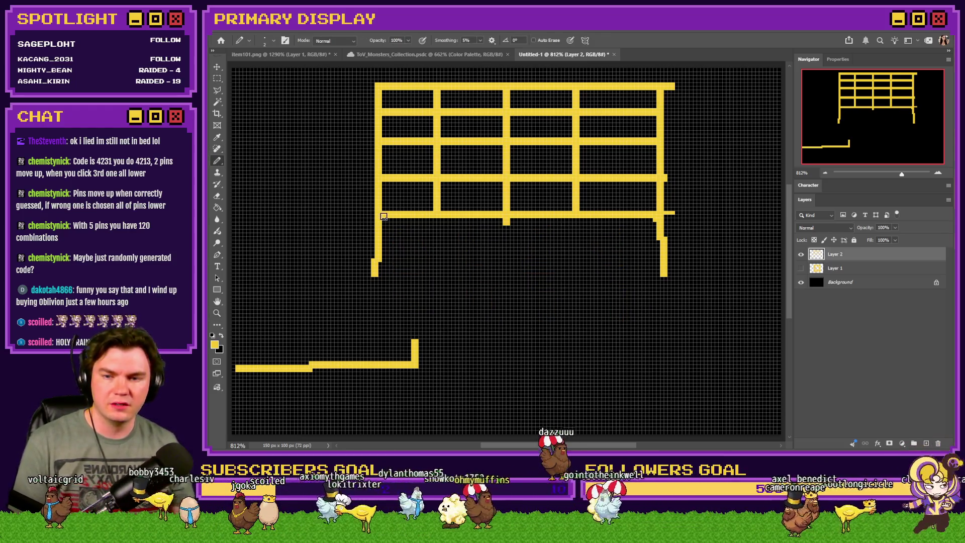
{"action": "right_click", "coordinate": [389, 217]}
{"action": "type", "text": "1"}
{"action": "key", "text": "Return"}
{"action": "scroll", "coordinate": [452, 252], "scroll_direction": "up", "scroll_amount": 3}
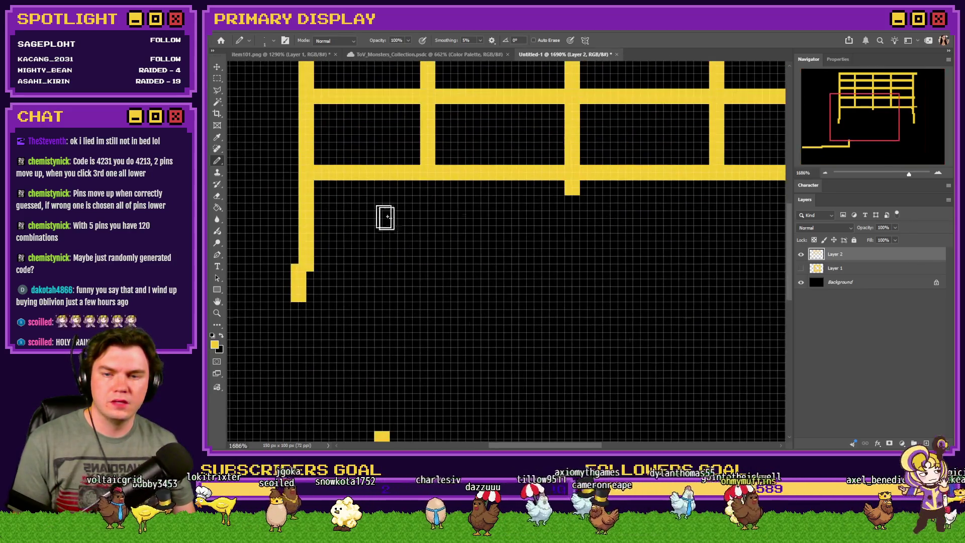
{"action": "right_click", "coordinate": [344, 201]}
{"action": "key", "text": "Escape"}
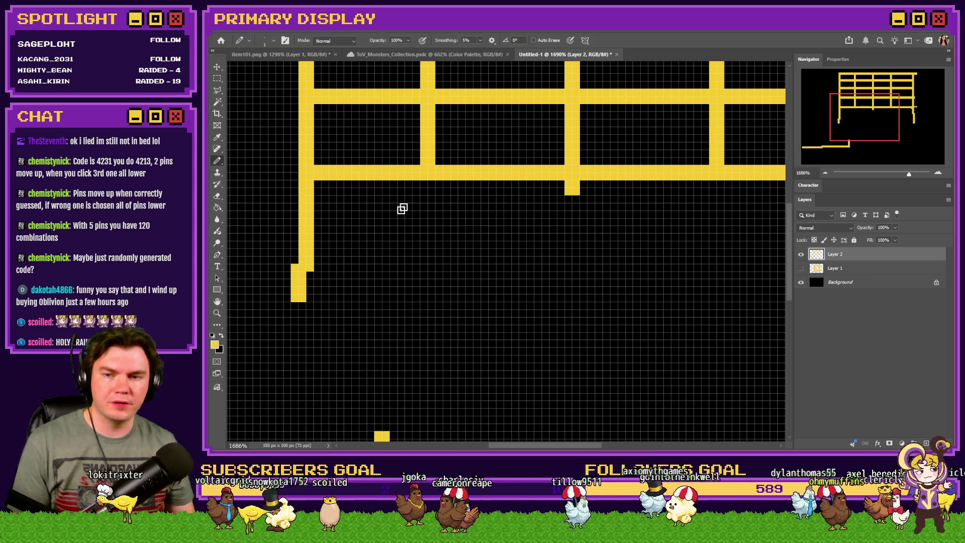
Draw a new pin outline under the first column, then switch to the chest1-1.png image
{"action": "mouse_move", "coordinate": [395, 199]}
{"action": "left_mouse_down"}
{"action": "mouse_move", "coordinate": [338, 199]}
{"action": "mouse_move", "coordinate": [334, 243]}
{"action": "mouse_move", "coordinate": [372, 280]}
{"action": "mouse_move", "coordinate": [391, 205]}
{"action": "left_mouse_up"}
{"action": "mouse_move", "coordinate": [389, 197]}
{"action": "left_mouse_down"}
{"action": "mouse_move", "coordinate": [335, 198]}
{"action": "mouse_move", "coordinate": [343, 278]}
{"action": "mouse_move", "coordinate": [384, 264]}
{"action": "mouse_move", "coordinate": [387, 204]}
{"action": "mouse_move", "coordinate": [314, 188]}
{"action": "mouse_move", "coordinate": [322, 292]}
{"action": "mouse_move", "coordinate": [363, 292]}
{"action": "mouse_move", "coordinate": [373, 200]}
{"action": "left_mouse_up"}
{"action": "scroll", "coordinate": [324, 230], "scroll_direction": "down", "scroll_amount": 3}
{"action": "key", "text": "ctrl+z"}
{"action": "scroll", "coordinate": [345, 230], "scroll_direction": "up", "scroll_amount": 3}
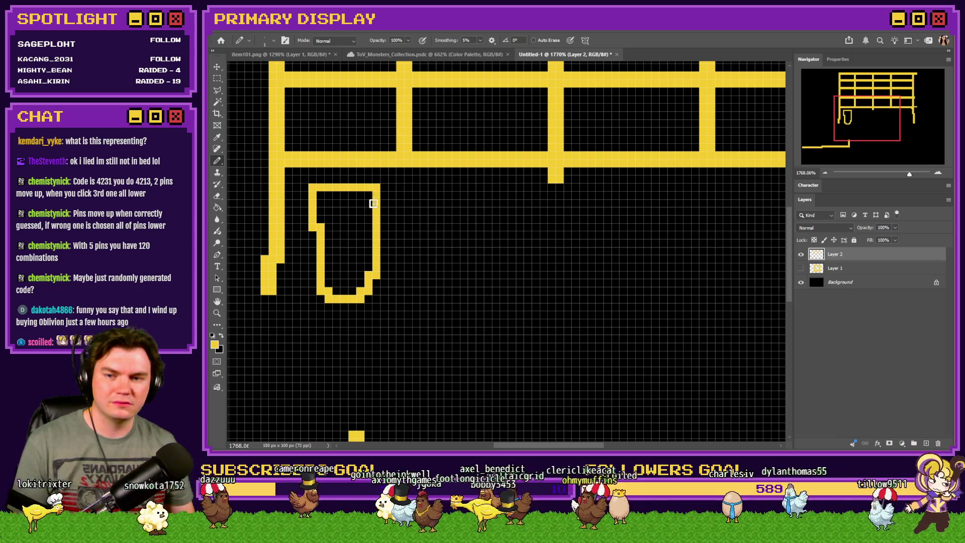
{"action": "scroll", "coordinate": [356, 235], "scroll_direction": "down", "scroll_amount": 5}
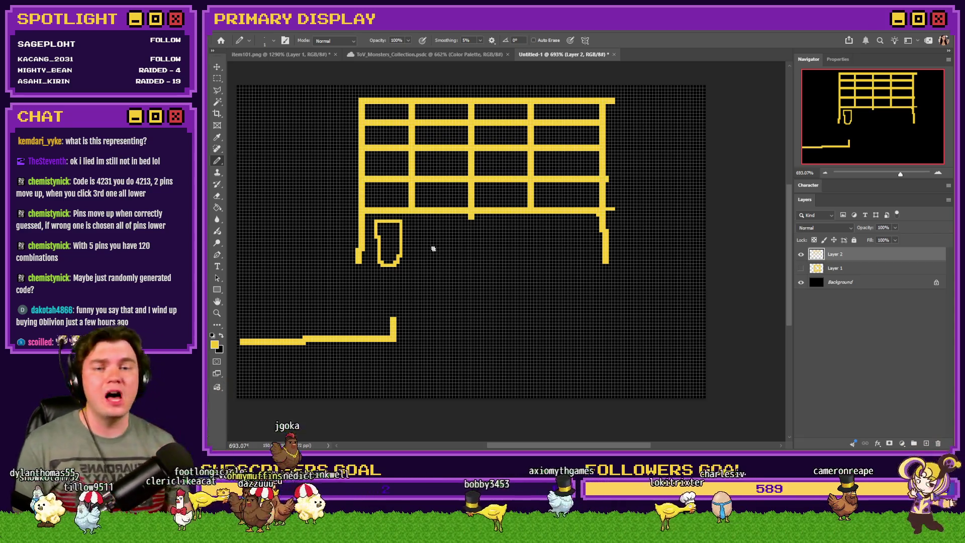
{"action": "key", "text": "alt+Tab"}
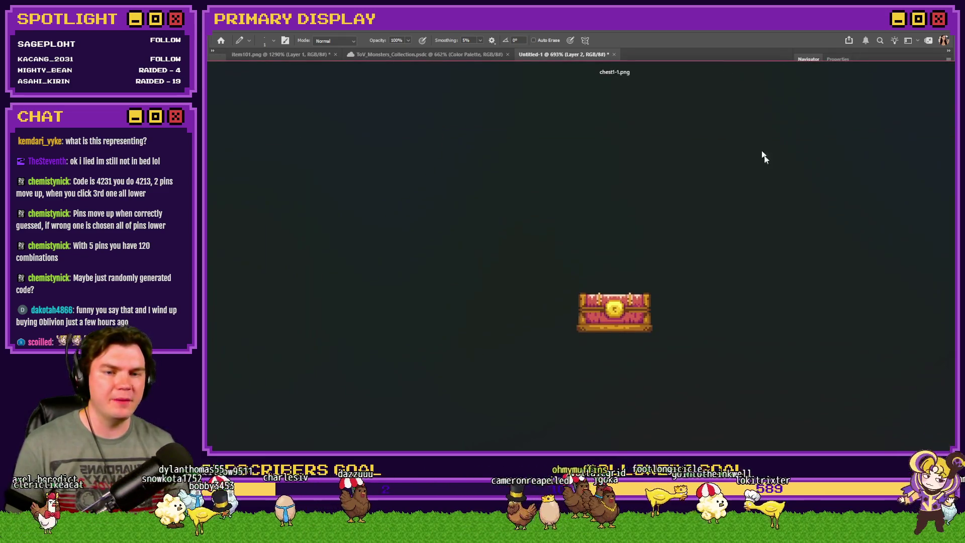
Maximize the chest sprite viewer, then close it to go back to Photoshop
{"action": "double_click", "coordinate": [634, 63]}
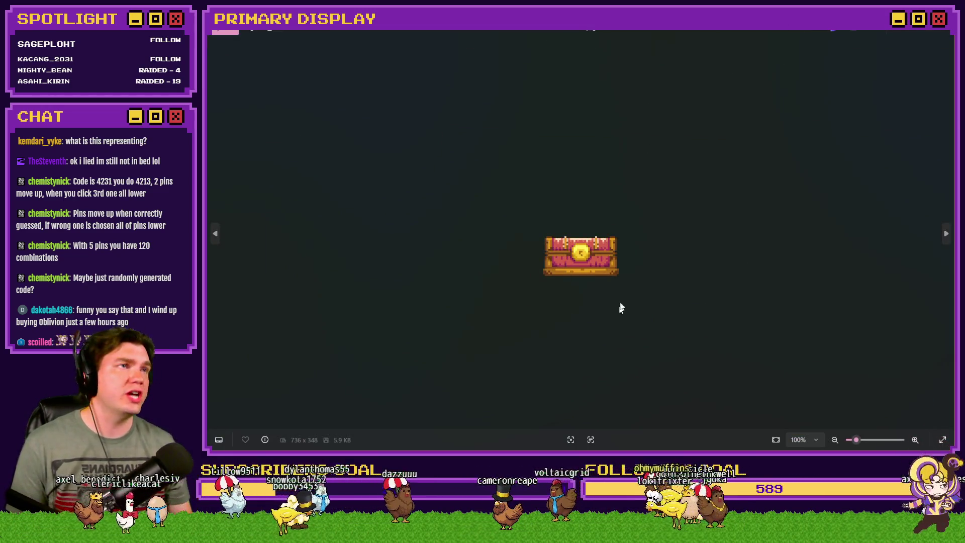
{"action": "left_click", "coordinate": [932, 31]}
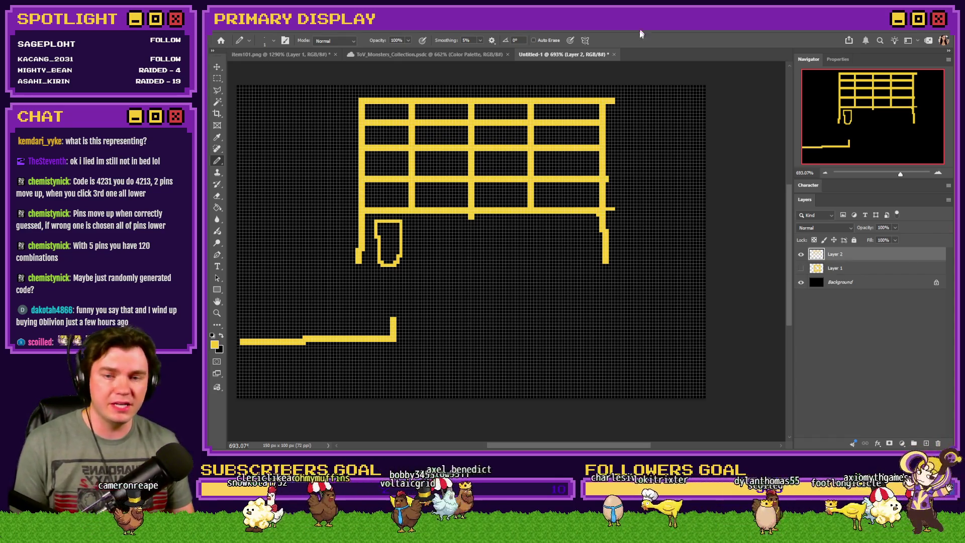
Redraw the first pin's outline, replacing the boot-shaped version
{"action": "scroll", "coordinate": [419, 246], "scroll_direction": "up", "scroll_amount": 3}
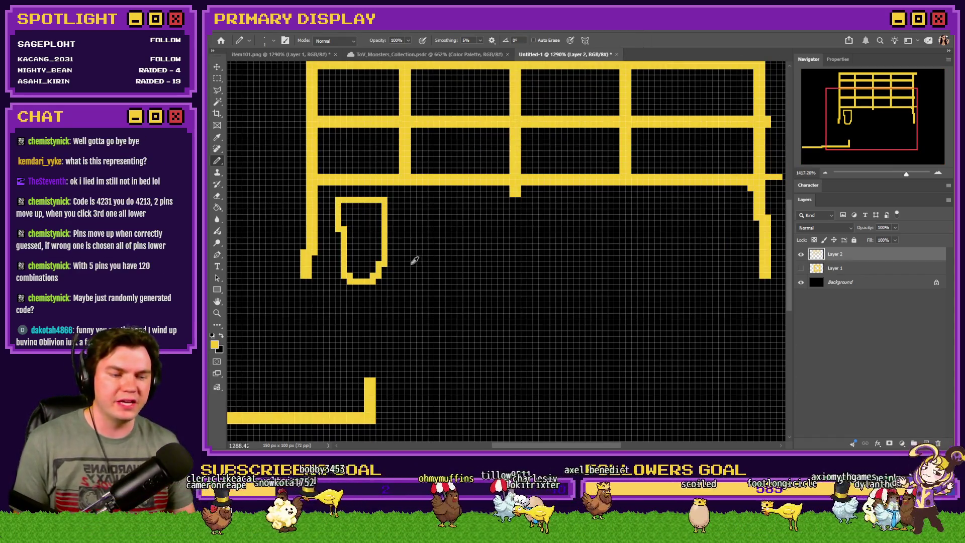
{"action": "scroll", "coordinate": [415, 260], "scroll_direction": "up", "scroll_amount": 2}
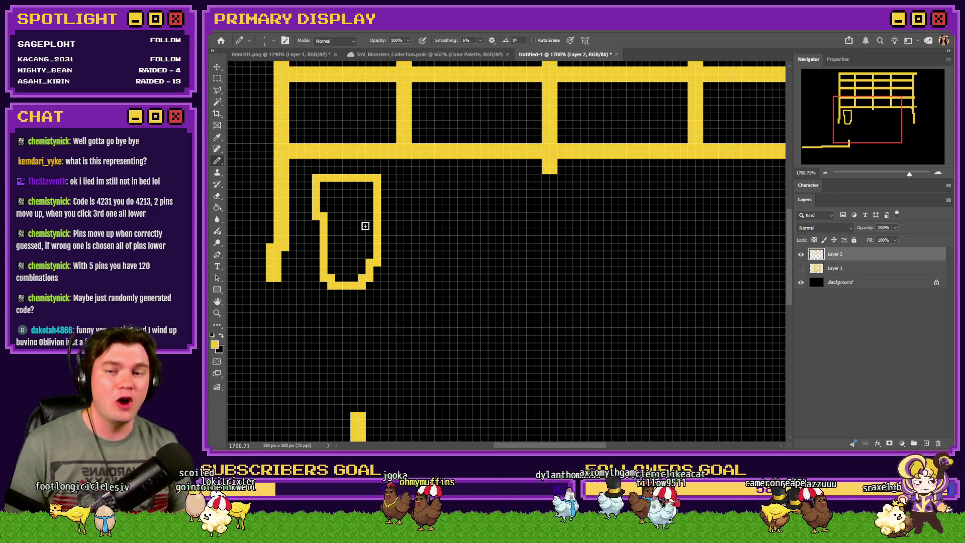
{"action": "key", "text": "ctrl+z"}
{"action": "mouse_move", "coordinate": [377, 178]}
{"action": "left_mouse_down"}
{"action": "mouse_move", "coordinate": [317, 179]}
{"action": "mouse_move", "coordinate": [314, 216]}
{"action": "mouse_move", "coordinate": [315, 282]}
{"action": "mouse_move", "coordinate": [372, 294]}
{"action": "mouse_move", "coordinate": [379, 187]}
{"action": "mouse_move", "coordinate": [371, 269]}
{"action": "mouse_move", "coordinate": [336, 285]}
{"action": "mouse_move", "coordinate": [313, 220]}
{"action": "left_mouse_up"}
{"action": "key", "text": "ctrl+z"}
{"action": "key", "text": "ctrl+z"}
{"action": "mouse_move", "coordinate": [313, 180]}
{"action": "left_mouse_down"}
{"action": "mouse_move", "coordinate": [338, 274]}
{"action": "mouse_move", "coordinate": [384, 192]}
{"action": "mouse_move", "coordinate": [370, 256]}
{"action": "mouse_move", "coordinate": [324, 244]}
{"action": "mouse_move", "coordinate": [315, 187]}
{"action": "mouse_move", "coordinate": [327, 269]}
{"action": "mouse_move", "coordinate": [364, 253]}
{"action": "mouse_move", "coordinate": [378, 198]}
{"action": "left_mouse_up"}
{"action": "key", "text": "ctrl+z"}
{"action": "key", "text": "ctrl+z"}
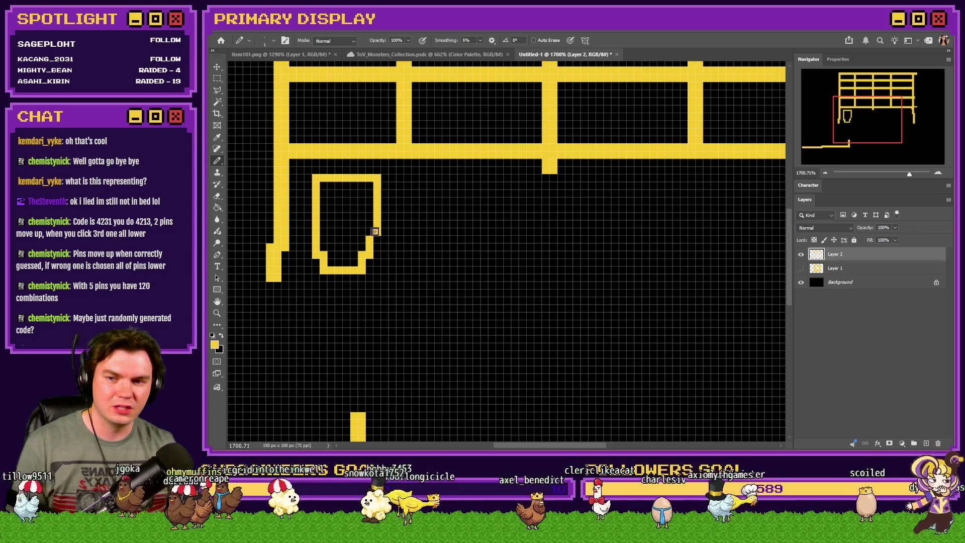
{"action": "scroll", "coordinate": [370, 240], "scroll_direction": "down", "scroll_amount": 5}
{"action": "scroll", "coordinate": [370, 246], "scroll_direction": "up", "scroll_amount": 3}
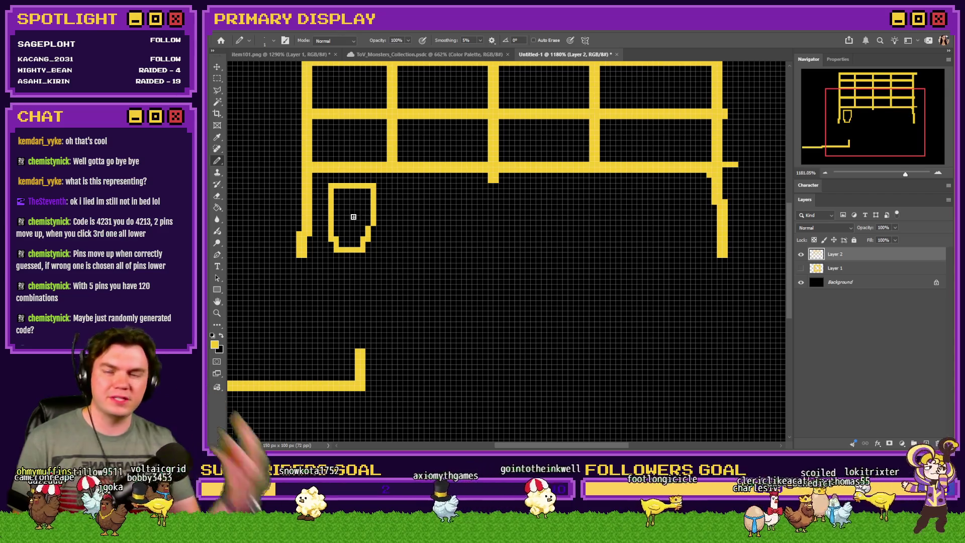
{"action": "scroll", "coordinate": [356, 216], "scroll_direction": "up", "scroll_amount": 1}
{"action": "scroll", "coordinate": [371, 226], "scroll_direction": "up", "scroll_amount": 3}
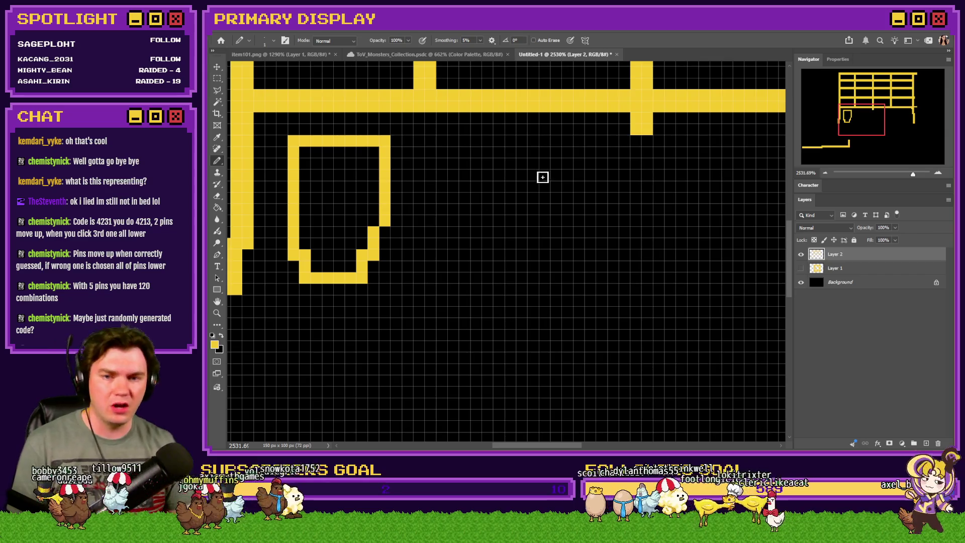
Outline the second and third pins with curled coil tops and long bodies
{"action": "mouse_move", "coordinate": [566, 145]}
{"action": "left_mouse_down"}
{"action": "mouse_move", "coordinate": [535, 142]}
{"action": "mouse_move", "coordinate": [521, 182]}
{"action": "mouse_move", "coordinate": [556, 166]}
{"action": "mouse_move", "coordinate": [554, 217]}
{"action": "mouse_move", "coordinate": [570, 221]}
{"action": "mouse_move", "coordinate": [516, 221]}
{"action": "mouse_move", "coordinate": [494, 233]}
{"action": "mouse_move", "coordinate": [498, 296]}
{"action": "mouse_move", "coordinate": [553, 327]}
{"action": "mouse_move", "coordinate": [581, 270]}
{"action": "mouse_move", "coordinate": [512, 221]}
{"action": "left_mouse_up"}
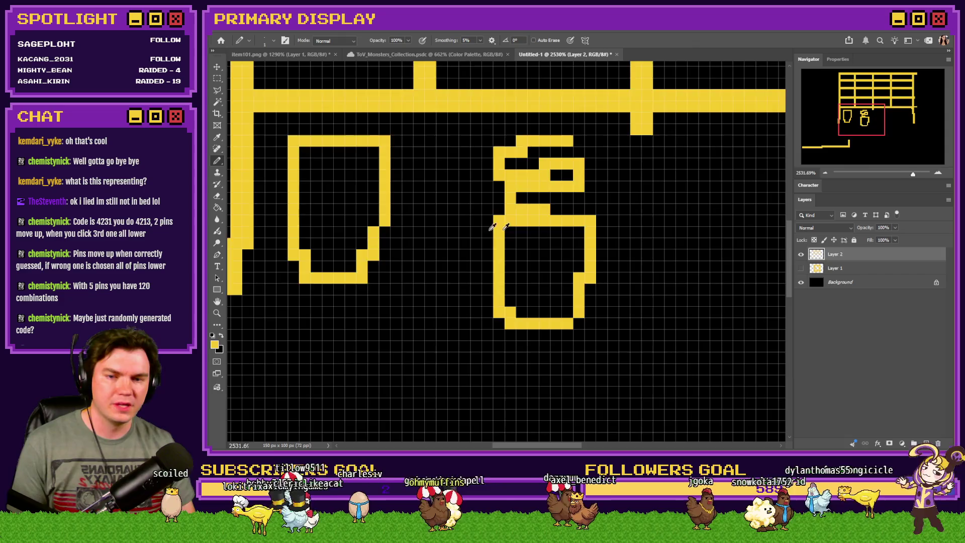
{"action": "scroll", "coordinate": [554, 205], "scroll_direction": "down", "scroll_amount": 3}
{"action": "scroll", "coordinate": [554, 206], "scroll_direction": "up", "scroll_amount": 2}
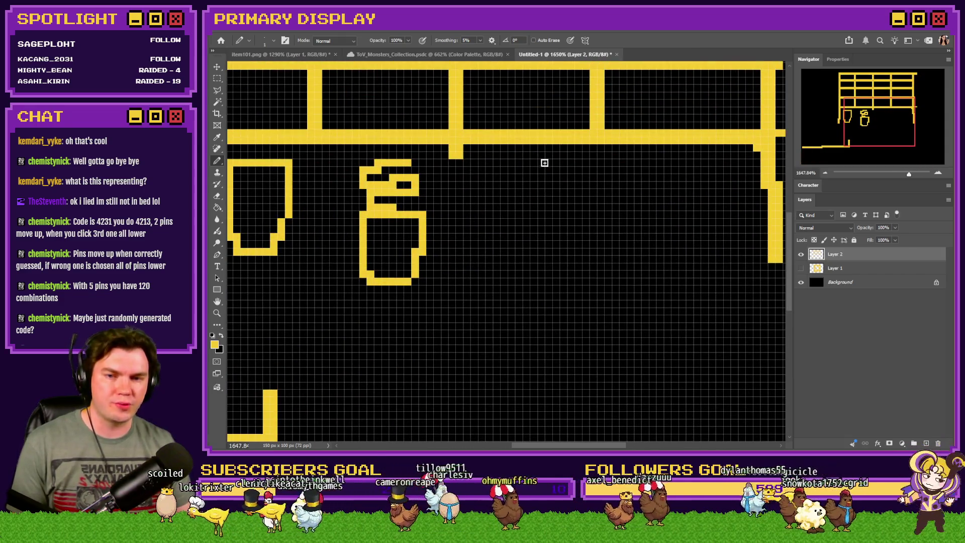
{"action": "mouse_move", "coordinate": [541, 160]}
{"action": "left_mouse_down"}
{"action": "mouse_move", "coordinate": [535, 196]}
{"action": "mouse_move", "coordinate": [528, 194]}
{"action": "mouse_move", "coordinate": [565, 211]}
{"action": "mouse_move", "coordinate": [548, 249]}
{"action": "mouse_move", "coordinate": [517, 254]}
{"action": "mouse_move", "coordinate": [567, 270]}
{"action": "left_mouse_up"}
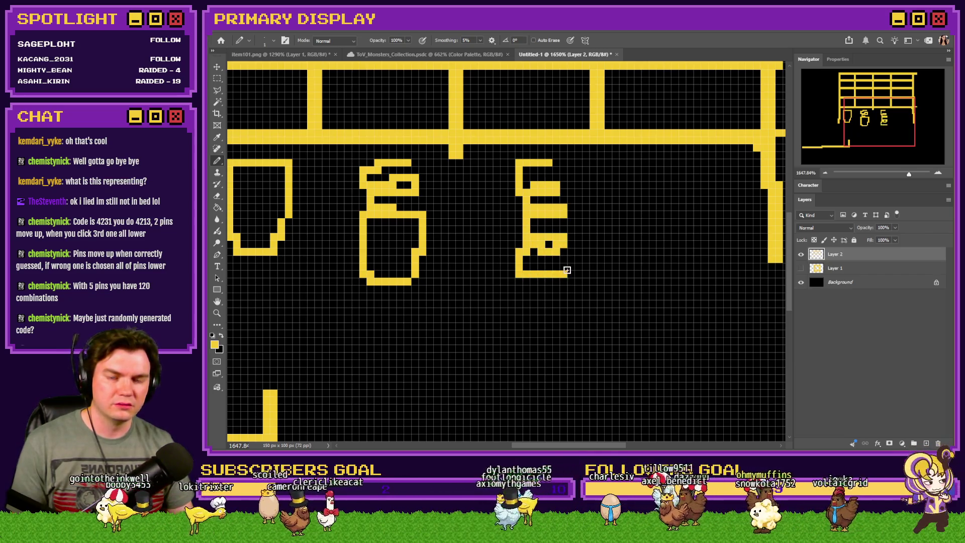
{"action": "scroll", "coordinate": [522, 240], "scroll_direction": "down", "scroll_amount": 2}
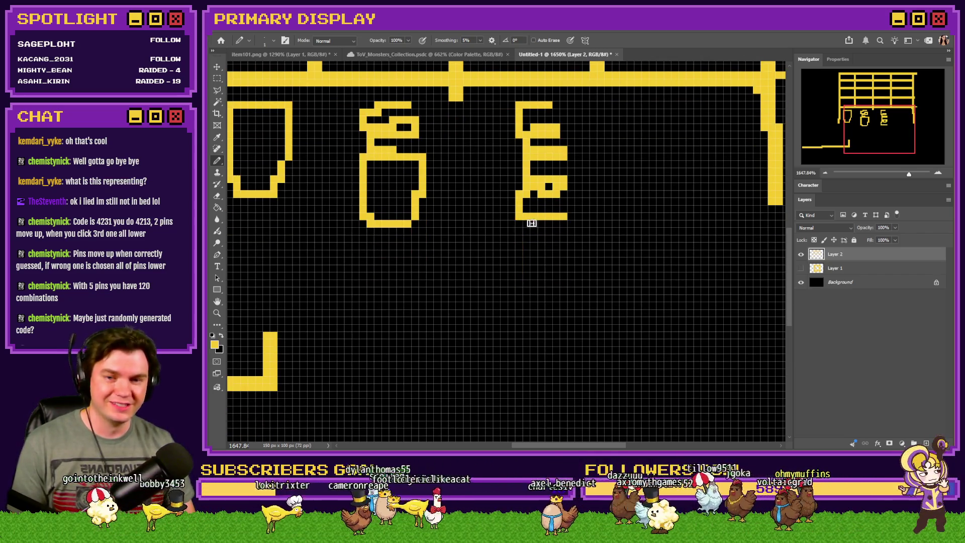
{"action": "mouse_move", "coordinate": [565, 222]}
{"action": "left_mouse_down"}
{"action": "mouse_move", "coordinate": [559, 301]}
{"action": "mouse_move", "coordinate": [524, 304]}
{"action": "mouse_move", "coordinate": [516, 220]}
{"action": "left_mouse_up"}
{"action": "scroll", "coordinate": [566, 244], "scroll_direction": "down", "scroll_amount": 5}
{"action": "scroll", "coordinate": [551, 192], "scroll_direction": "up", "scroll_amount": 5}
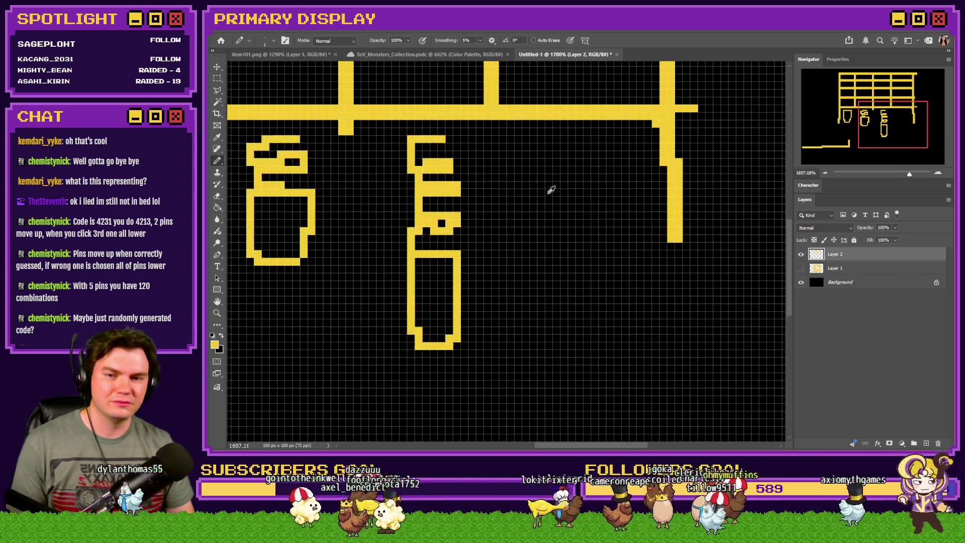
Outline the shield-shaped fourth pin under the rightmost column
{"action": "mouse_move", "coordinate": [613, 139]}
{"action": "left_mouse_down"}
{"action": "mouse_move", "coordinate": [549, 150]}
{"action": "mouse_move", "coordinate": [553, 216]}
{"action": "mouse_move", "coordinate": [598, 221]}
{"action": "mouse_move", "coordinate": [618, 150]}
{"action": "mouse_move", "coordinate": [554, 140]}
{"action": "left_mouse_up"}
{"action": "key", "text": "ctrl+z"}
{"action": "key", "text": "ctrl+z"}
{"action": "mouse_move", "coordinate": [621, 139]}
{"action": "left_mouse_down"}
{"action": "mouse_move", "coordinate": [552, 141]}
{"action": "mouse_move", "coordinate": [552, 189]}
{"action": "mouse_move", "coordinate": [590, 226]}
{"action": "mouse_move", "coordinate": [620, 142]}
{"action": "left_mouse_up"}
{"action": "scroll", "coordinate": [567, 195], "scroll_direction": "down", "scroll_amount": 2}
{"action": "scroll", "coordinate": [558, 221], "scroll_direction": "down", "scroll_amount": 4}
{"action": "scroll", "coordinate": [515, 230], "scroll_direction": "up", "scroll_amount": 1}
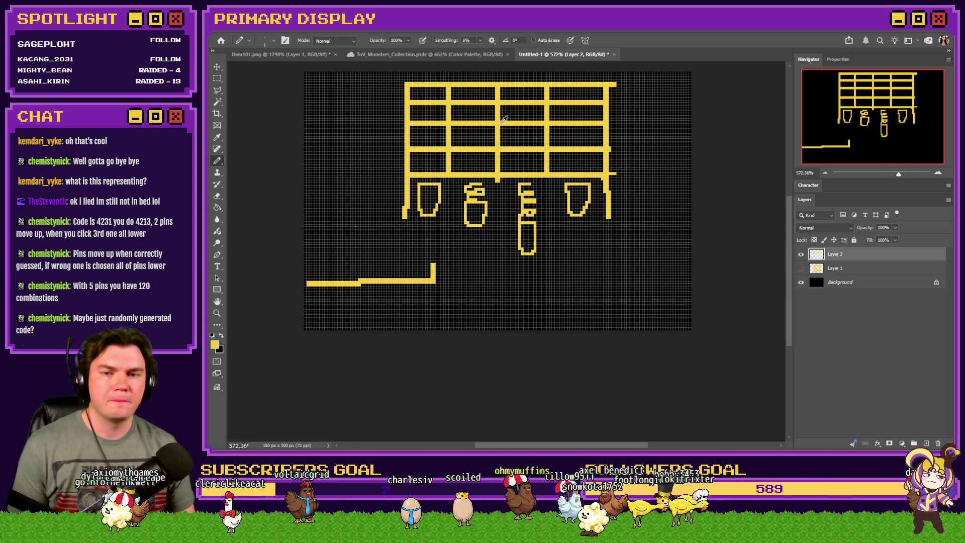
{"action": "scroll", "coordinate": [504, 119], "scroll_direction": "up", "scroll_amount": 3}
{"action": "scroll", "coordinate": [326, 201], "scroll_direction": "up", "scroll_amount": 3}
Set the foreground colour to red in the Color Picker
{"action": "left_click", "coordinate": [217, 346]}
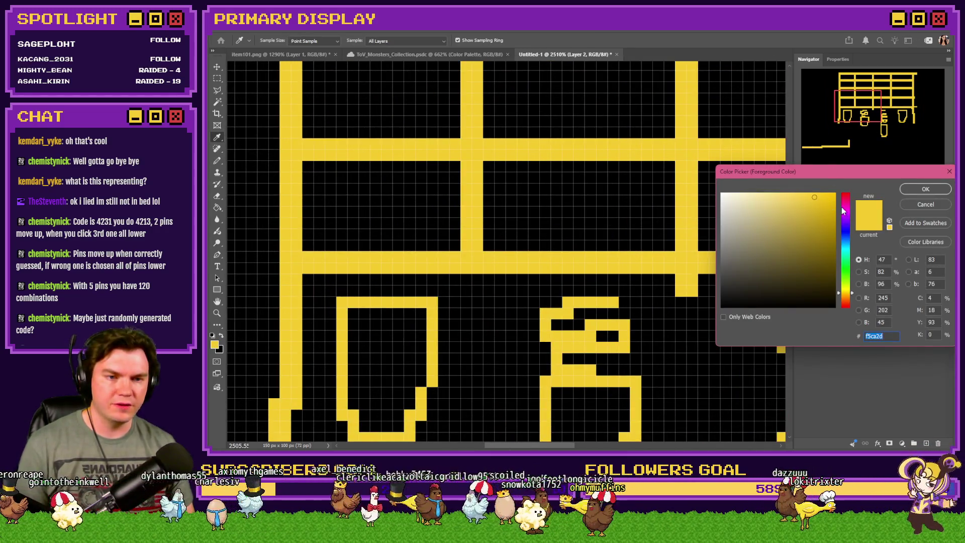
{"action": "left_click_drag", "start_coordinate": [843, 211], "coordinate": [844, 195]}
{"action": "left_click", "coordinate": [925, 189]}
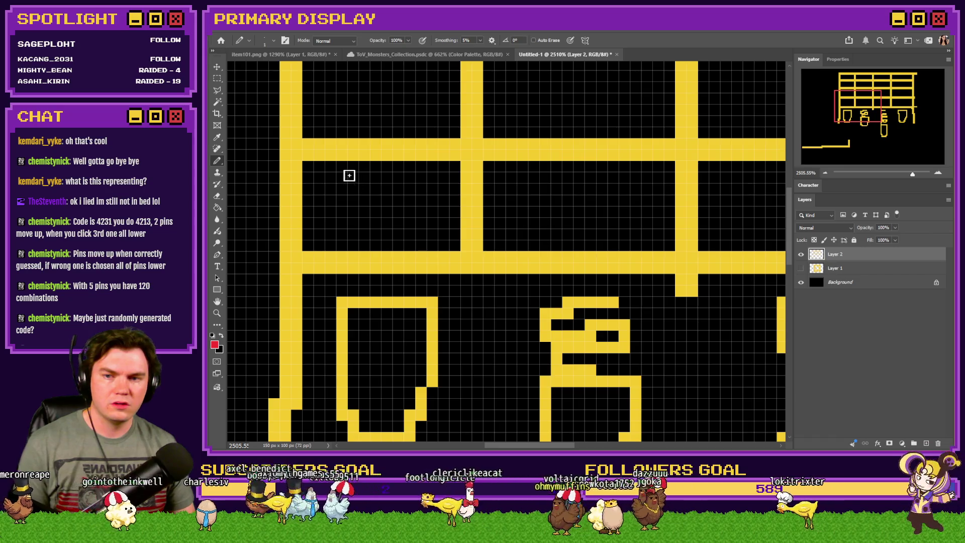
{"action": "scroll", "coordinate": [346, 181], "scroll_direction": "down", "scroll_amount": 4}
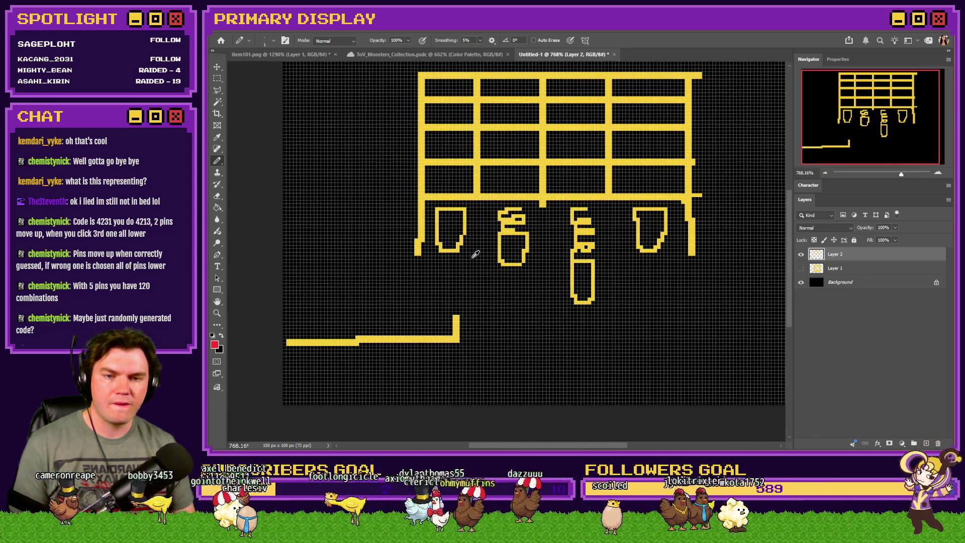
{"action": "scroll", "coordinate": [475, 253], "scroll_direction": "up", "scroll_amount": 1}
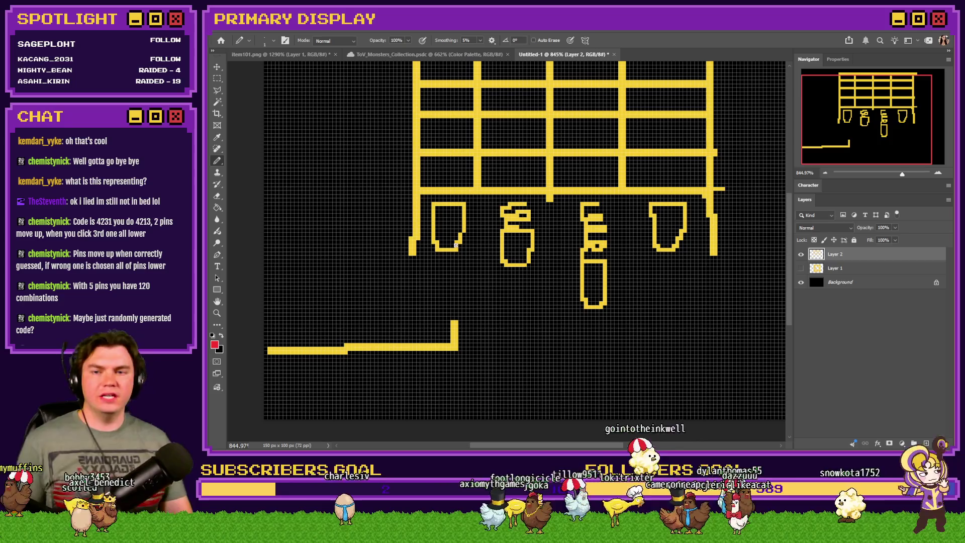
Shift the leftmost pin outline down 14 px, leaving the bottom line in place
{"action": "key", "text": "m"}
{"action": "left_click_drag", "start_coordinate": [472, 301], "coordinate": [266, 369]}
{"action": "mouse_move", "coordinate": [382, 346]}
{"action": "left_mouse_down"}
{"action": "mouse_move", "coordinate": [376, 277]}
{"action": "mouse_move", "coordinate": [374, 335]}
{"action": "mouse_move", "coordinate": [369, 292]}
{"action": "left_mouse_up"}
{"action": "key", "text": "ctrl+z"}
{"action": "mouse_move", "coordinate": [475, 202]}
{"action": "left_mouse_down"}
{"action": "mouse_move", "coordinate": [427, 253]}
{"action": "mouse_move", "coordinate": [436, 288]}
{"action": "mouse_move", "coordinate": [442, 229]}
{"action": "left_mouse_up"}
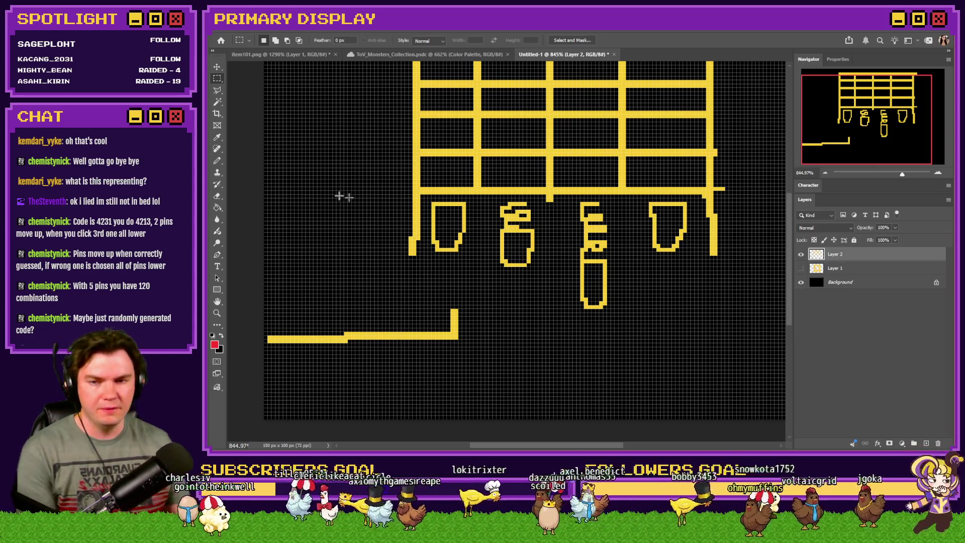
{"action": "key", "text": "b"}
{"action": "scroll", "coordinate": [392, 214], "scroll_direction": "up", "scroll_amount": 3}
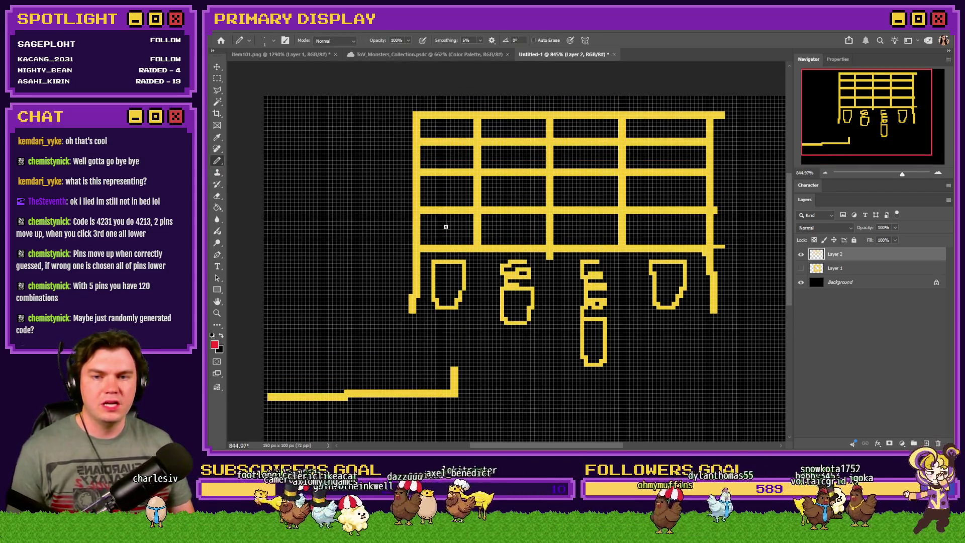
{"action": "scroll", "coordinate": [460, 119], "scroll_direction": "up", "scroll_amount": 3}
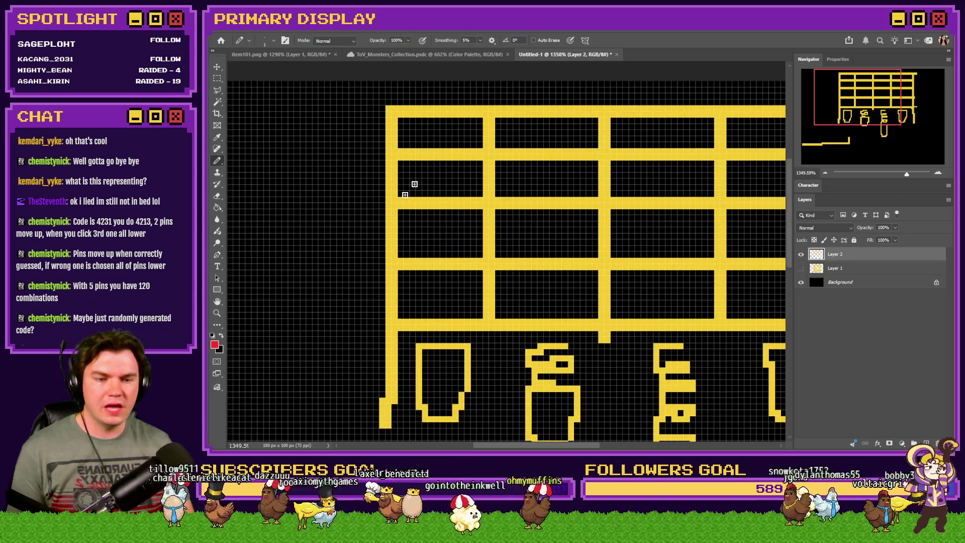
Set the foreground colour to lilac d2b4da and keep the Pencil at 1 px
{"action": "left_click", "coordinate": [222, 335]}
{"action": "left_click", "coordinate": [215, 344]}
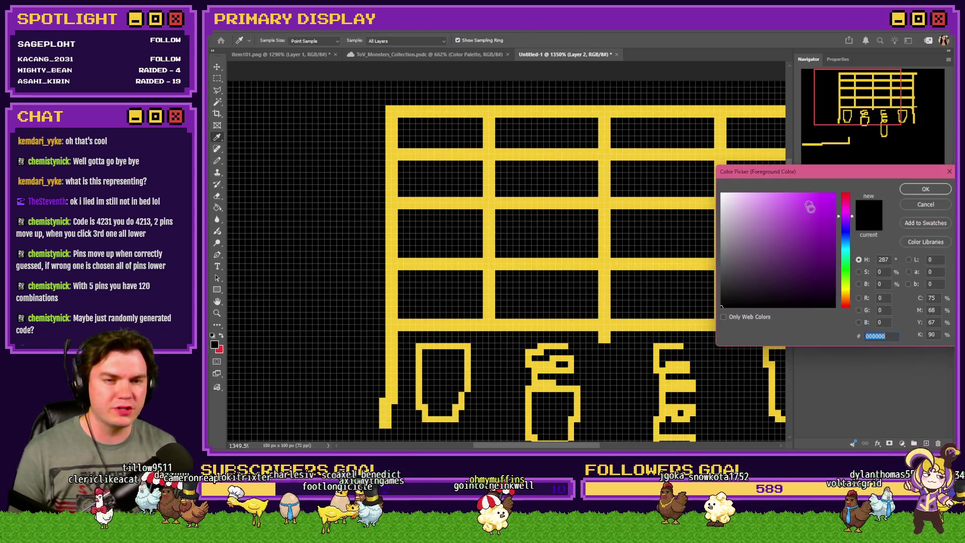
{"action": "mouse_move", "coordinate": [802, 248]}
{"action": "left_mouse_down"}
{"action": "mouse_move", "coordinate": [724, 195]}
{"action": "mouse_move", "coordinate": [735, 191]}
{"action": "mouse_move", "coordinate": [741, 209]}
{"action": "left_mouse_up"}
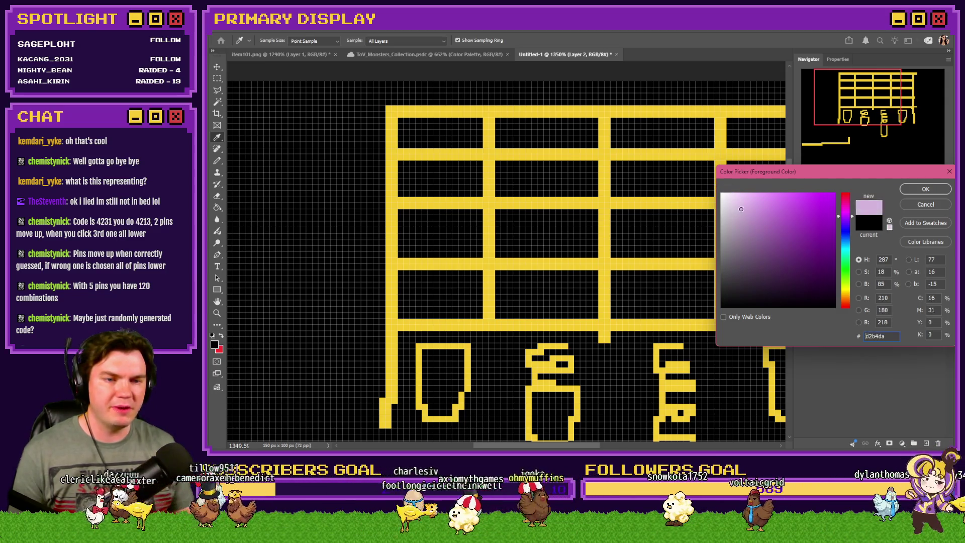
{"action": "left_click", "coordinate": [925, 189]}
{"action": "key", "text": "b"}
{"action": "scroll", "coordinate": [459, 134], "scroll_direction": "up", "scroll_amount": 2}
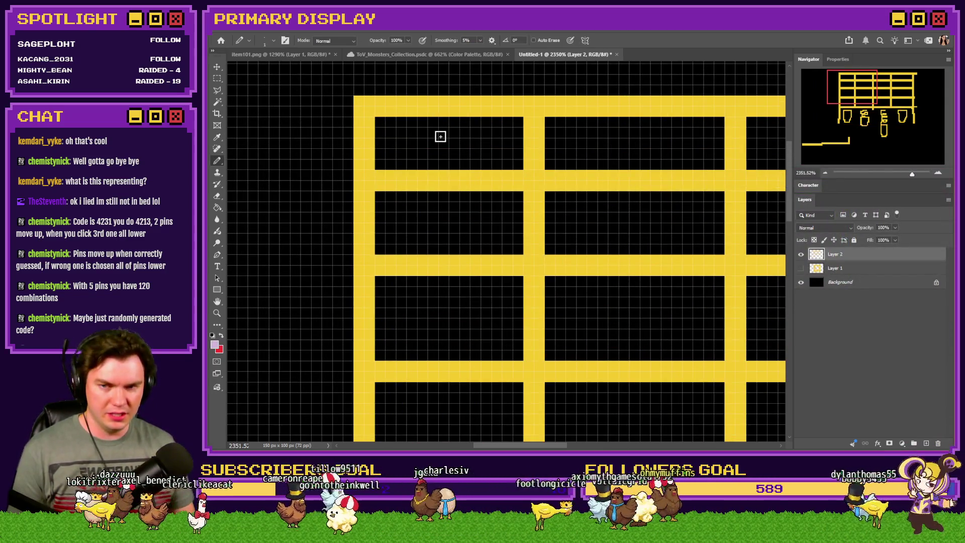
{"action": "right_click", "coordinate": [427, 133]}
{"action": "key", "text": "Return"}
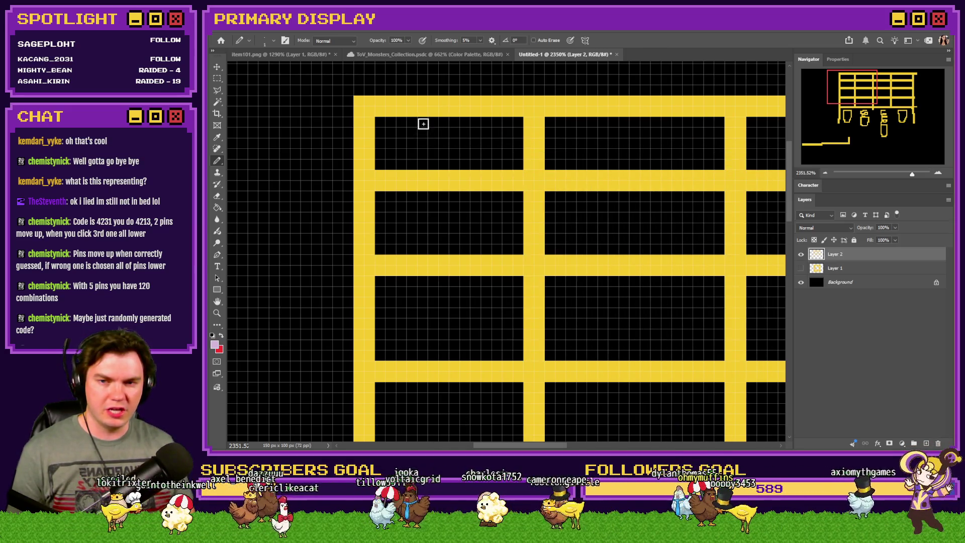
Draw lilac 2, 3, 2 and 1 in the grid's top-row cells
{"action": "mouse_move", "coordinate": [422, 125]}
{"action": "left_mouse_down"}
{"action": "mouse_move", "coordinate": [455, 114]}
{"action": "mouse_move", "coordinate": [409, 156]}
{"action": "mouse_move", "coordinate": [489, 165]}
{"action": "left_mouse_up"}
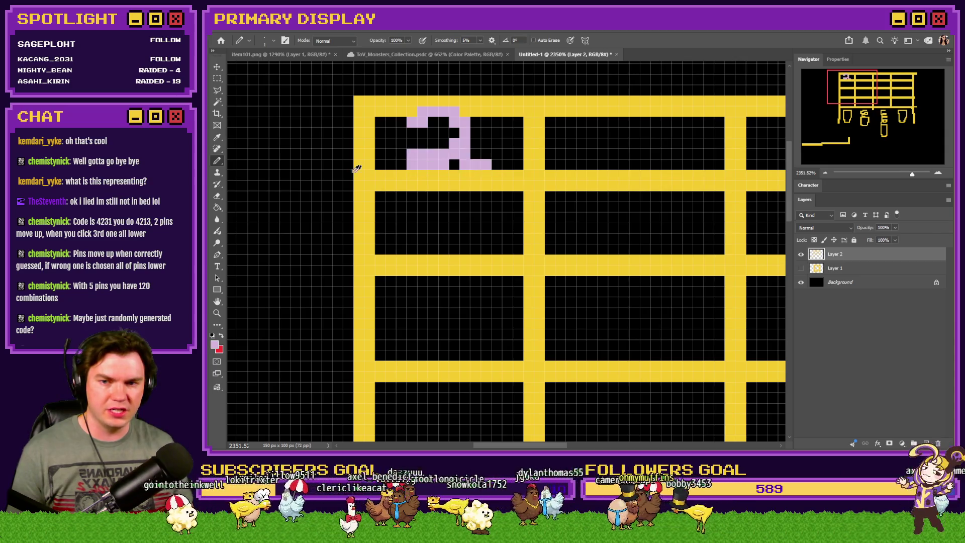
{"action": "scroll", "coordinate": [362, 169], "scroll_direction": "down", "scroll_amount": 3}
{"action": "mouse_move", "coordinate": [458, 134]}
{"action": "left_mouse_down"}
{"action": "mouse_move", "coordinate": [490, 155]}
{"action": "mouse_move", "coordinate": [475, 174]}
{"action": "mouse_move", "coordinate": [462, 130]}
{"action": "mouse_move", "coordinate": [474, 148]}
{"action": "left_mouse_up"}
{"action": "key", "text": "ctrl+z"}
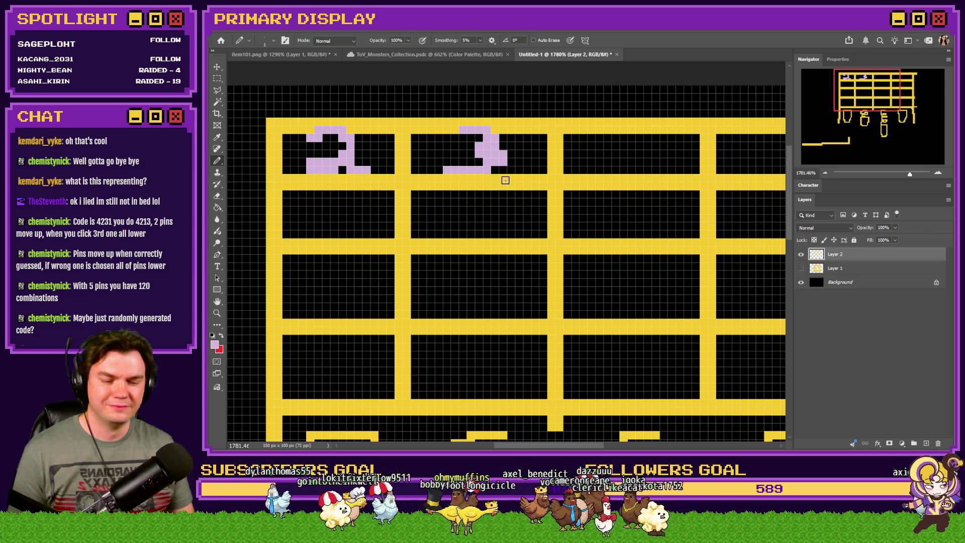
{"action": "mouse_move", "coordinate": [607, 136]}
{"action": "left_mouse_down"}
{"action": "mouse_move", "coordinate": [624, 128]}
{"action": "mouse_move", "coordinate": [602, 169]}
{"action": "mouse_move", "coordinate": [650, 173]}
{"action": "mouse_move", "coordinate": [614, 137]}
{"action": "mouse_move", "coordinate": [603, 167]}
{"action": "mouse_move", "coordinate": [573, 167]}
{"action": "mouse_move", "coordinate": [603, 176]}
{"action": "mouse_move", "coordinate": [633, 168]}
{"action": "left_mouse_up"}
{"action": "scroll", "coordinate": [630, 137], "scroll_direction": "down", "scroll_amount": 2}
{"action": "scroll", "coordinate": [631, 137], "scroll_direction": "down", "scroll_amount": 1}
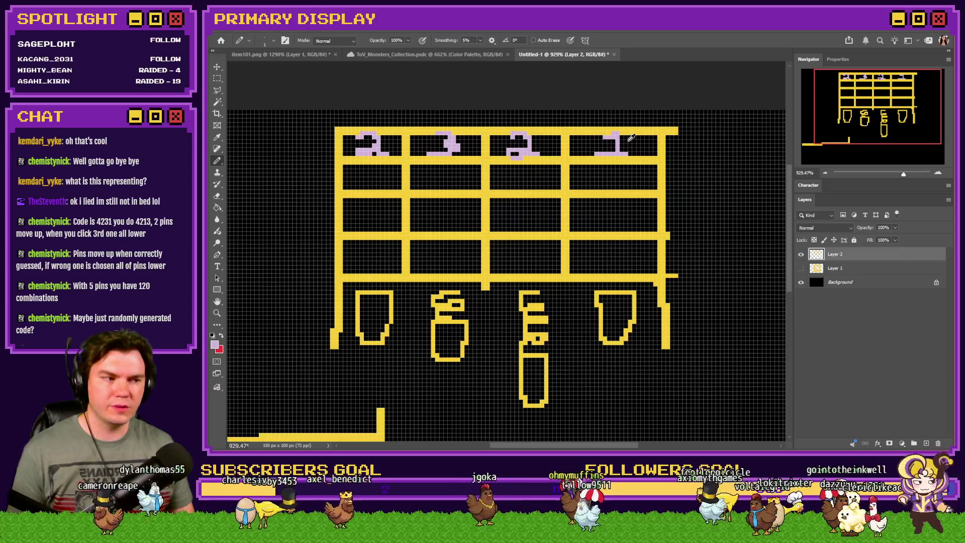
{"action": "scroll", "coordinate": [509, 165], "scroll_direction": "down", "scroll_amount": 1}
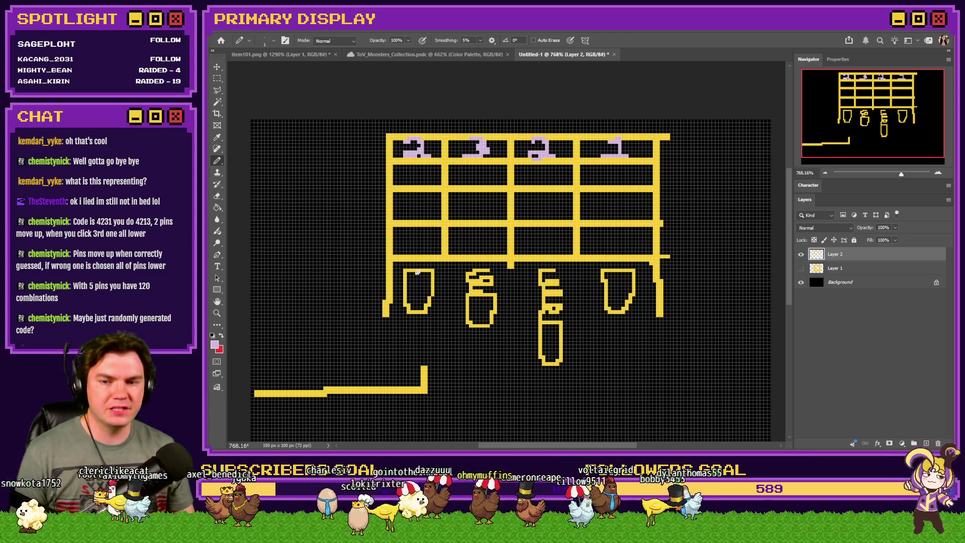
Sample the artwork's yellow and draw a 3 inside the left pin
{"action": "scroll", "coordinate": [424, 300], "scroll_direction": "up", "scroll_amount": 5}
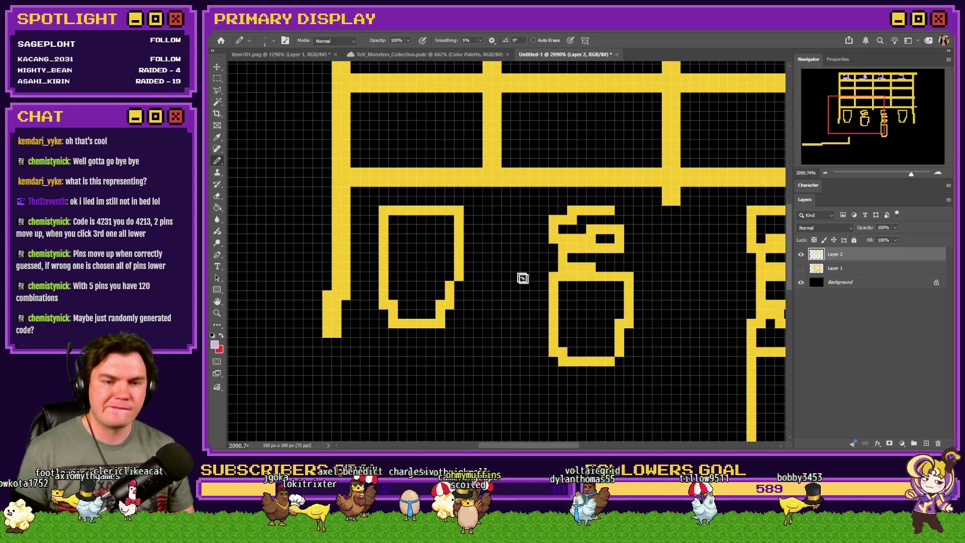
{"action": "left_click", "coordinate": [345, 186], "text": "alt"}
{"action": "scroll", "coordinate": [399, 257], "scroll_direction": "up", "scroll_amount": 2}
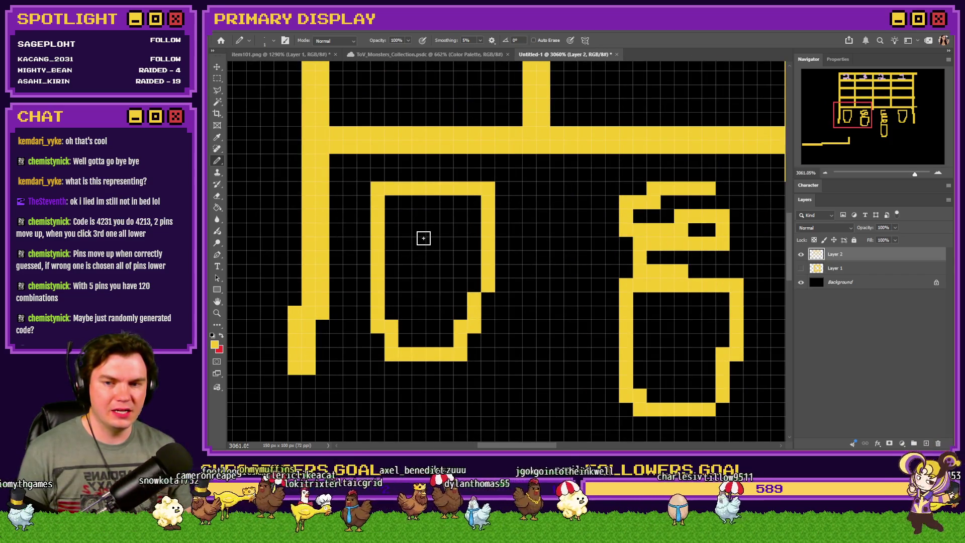
{"action": "mouse_move", "coordinate": [419, 216]}
{"action": "left_mouse_down"}
{"action": "mouse_move", "coordinate": [443, 218]}
{"action": "mouse_move", "coordinate": [443, 238]}
{"action": "mouse_move", "coordinate": [427, 243]}
{"action": "mouse_move", "coordinate": [443, 271]}
{"action": "mouse_move", "coordinate": [412, 270]}
{"action": "left_mouse_up"}
{"action": "scroll", "coordinate": [478, 285], "scroll_direction": "down", "scroll_amount": 3}
{"action": "scroll", "coordinate": [580, 316], "scroll_direction": "up", "scroll_amount": 2}
{"action": "scroll", "coordinate": [580, 316], "scroll_direction": "up", "scroll_amount": 2}
Draw yellow 2, 1 and 3 inside the remaining three pins
{"action": "mouse_move", "coordinate": [510, 245]}
{"action": "left_mouse_down"}
{"action": "mouse_move", "coordinate": [482, 271]}
{"action": "mouse_move", "coordinate": [510, 301]}
{"action": "mouse_move", "coordinate": [489, 301]}
{"action": "mouse_move", "coordinate": [510, 246]}
{"action": "mouse_move", "coordinate": [480, 275]}
{"action": "mouse_move", "coordinate": [501, 301]}
{"action": "mouse_move", "coordinate": [549, 308]}
{"action": "mouse_move", "coordinate": [550, 335]}
{"action": "mouse_move", "coordinate": [571, 345]}
{"action": "left_mouse_up"}
{"action": "key", "text": "ctrl+z"}
{"action": "scroll", "coordinate": [612, 330], "scroll_direction": "down", "scroll_amount": 3}
{"action": "scroll", "coordinate": [532, 308], "scroll_direction": "up", "scroll_amount": 5}
{"action": "scroll", "coordinate": [548, 326], "scroll_direction": "down", "scroll_amount": 8}
{"action": "scroll", "coordinate": [613, 222], "scroll_direction": "up", "scroll_amount": 4}
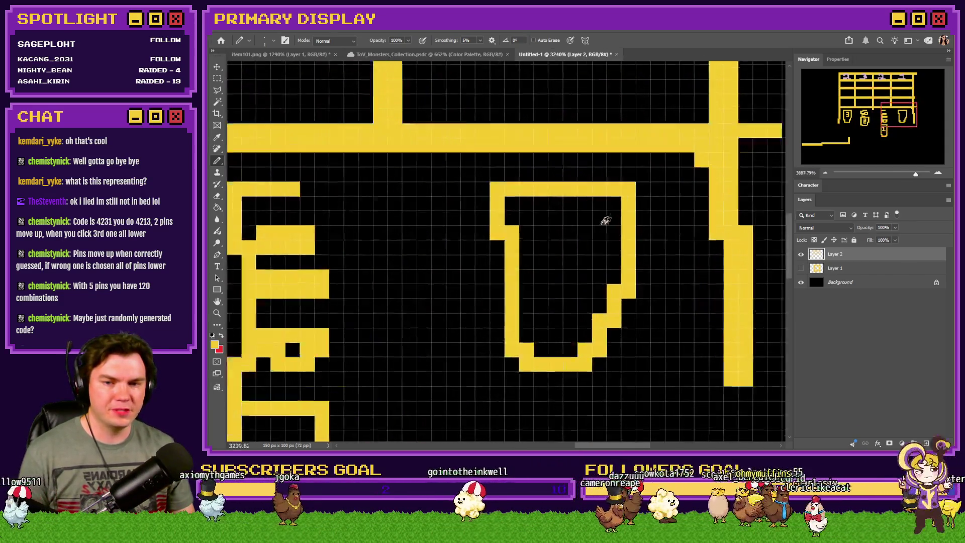
{"action": "scroll", "coordinate": [613, 222], "scroll_direction": "up", "scroll_amount": 2}
{"action": "mouse_move", "coordinate": [540, 234]}
{"action": "left_mouse_down"}
{"action": "mouse_move", "coordinate": [570, 235]}
{"action": "mouse_move", "coordinate": [577, 295]}
{"action": "mouse_move", "coordinate": [545, 299]}
{"action": "mouse_move", "coordinate": [570, 267]}
{"action": "left_mouse_up"}
{"action": "scroll", "coordinate": [567, 307], "scroll_direction": "down", "scroll_amount": 6}
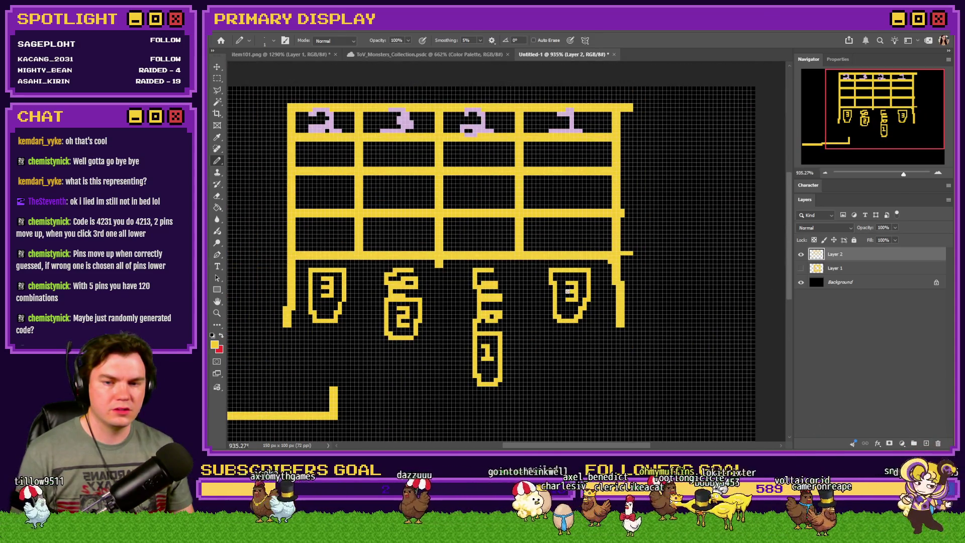
{"action": "scroll", "coordinate": [567, 291], "scroll_direction": "down", "scroll_amount": 3}
{"action": "scroll", "coordinate": [452, 286], "scroll_direction": "up", "scroll_amount": 2}
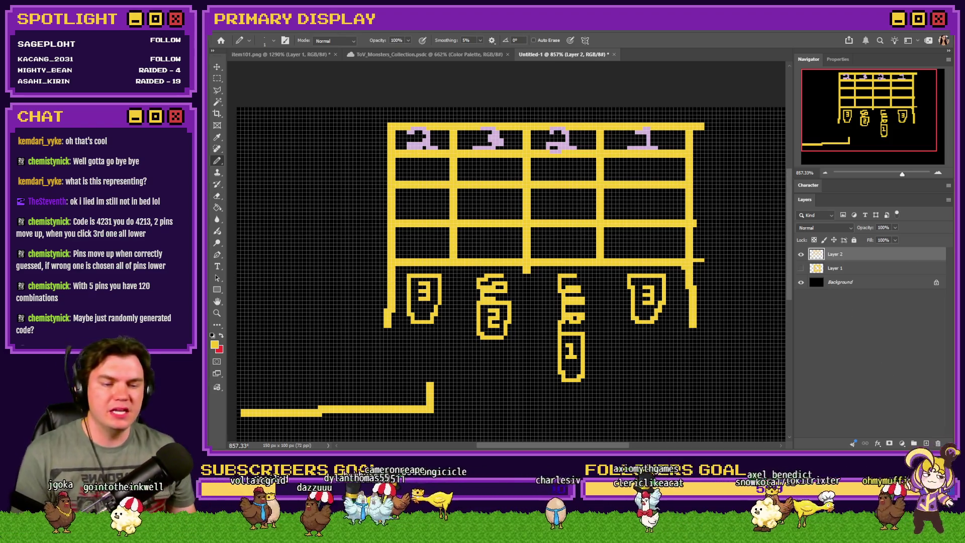
Swap the colours so red becomes the foreground instead of yellow
{"action": "left_click", "coordinate": [221, 335]}
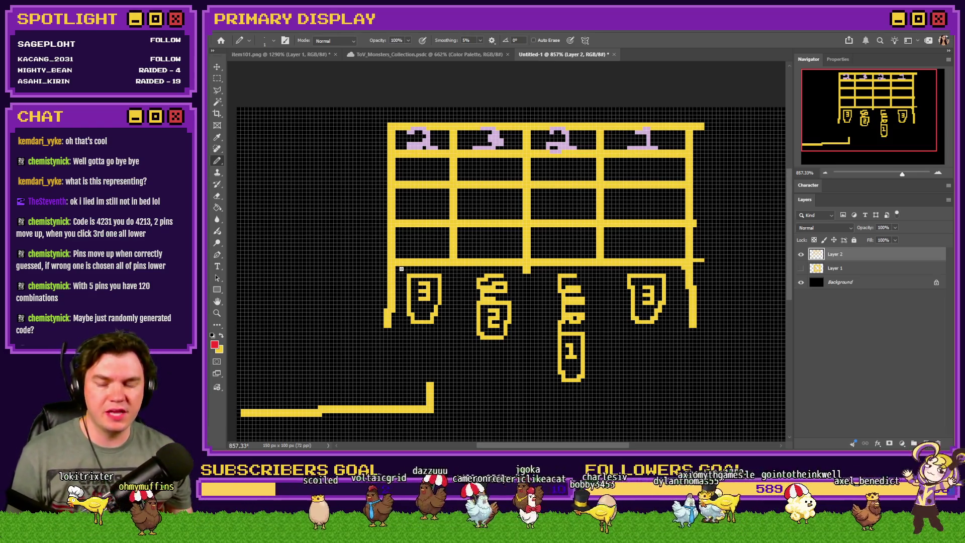
{"action": "scroll", "coordinate": [693, 135], "scroll_direction": "up", "scroll_amount": 5}
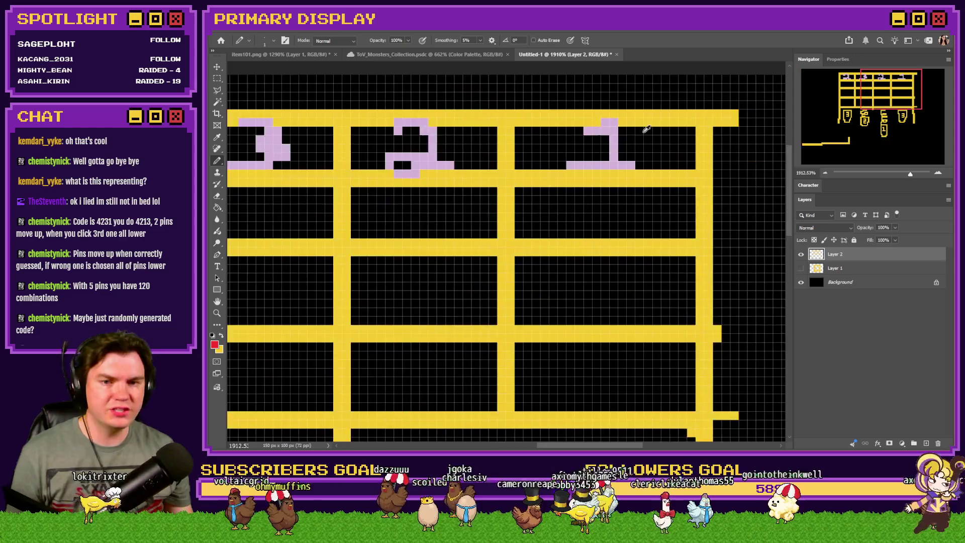
Erase the pink number in the right cell and repaint the top bar's pink pixels yellow
{"action": "key", "text": "e"}
{"action": "mouse_move", "coordinate": [550, 129]}
{"action": "left_mouse_down"}
{"action": "mouse_move", "coordinate": [569, 139]}
{"action": "mouse_move", "coordinate": [568, 151]}
{"action": "mouse_move", "coordinate": [538, 189]}
{"action": "left_mouse_up"}
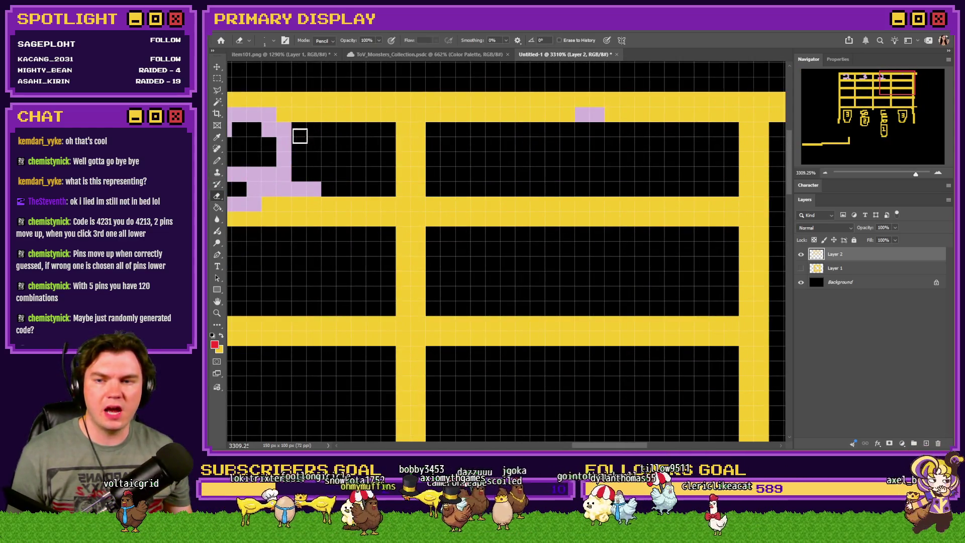
{"action": "key", "text": "b"}
{"action": "left_click", "coordinate": [575, 113], "text": "alt"}
{"action": "left_click_drag", "start_coordinate": [576, 113], "coordinate": [596, 112]}
Switch back to pink and try a 2 in a top-row cell, then undo it
{"action": "left_click", "coordinate": [286, 136], "text": "alt"}
{"action": "scroll", "coordinate": [420, 168], "scroll_direction": "down", "scroll_amount": 2}
{"action": "scroll", "coordinate": [462, 161], "scroll_direction": "up", "scroll_amount": 2}
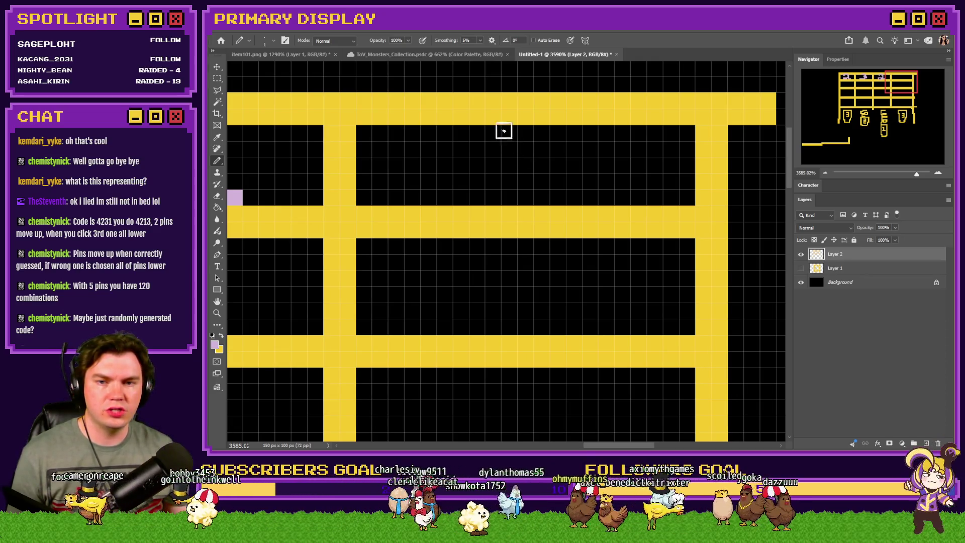
{"action": "mouse_move", "coordinate": [491, 132]}
{"action": "left_mouse_down"}
{"action": "mouse_move", "coordinate": [519, 127]}
{"action": "mouse_move", "coordinate": [502, 194]}
{"action": "mouse_move", "coordinate": [523, 205]}
{"action": "left_mouse_up"}
{"action": "key", "text": "ctrl+z"}
Erase the pink marks in the left cells and the pink 3 in the upper-right cell
{"action": "left_click_drag", "start_coordinate": [848, 91], "coordinate": [848, 74]}
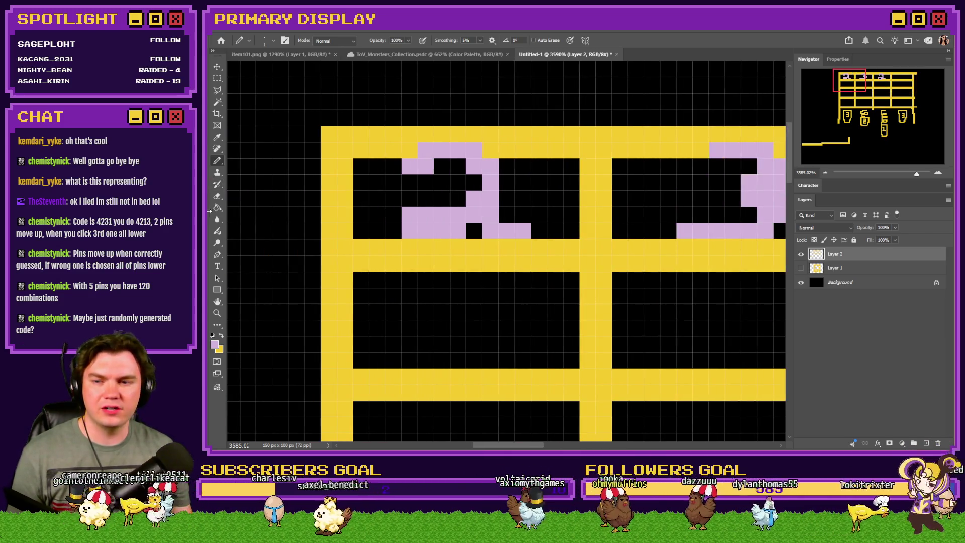
{"action": "key", "text": "e"}
{"action": "mouse_move", "coordinate": [489, 183]}
{"action": "left_mouse_down"}
{"action": "mouse_move", "coordinate": [438, 175]}
{"action": "mouse_move", "coordinate": [502, 172]}
{"action": "mouse_move", "coordinate": [398, 218]}
{"action": "mouse_move", "coordinate": [521, 224]}
{"action": "mouse_move", "coordinate": [427, 220]}
{"action": "left_mouse_up"}
{"action": "scroll", "coordinate": [427, 219], "scroll_direction": "down", "scroll_amount": 1}
{"action": "scroll", "coordinate": [594, 205], "scroll_direction": "up", "scroll_amount": 1}
{"action": "mouse_move", "coordinate": [594, 204]}
{"action": "left_mouse_down"}
{"action": "mouse_move", "coordinate": [543, 211]}
{"action": "mouse_move", "coordinate": [483, 244]}
{"action": "mouse_move", "coordinate": [437, 228]}
{"action": "mouse_move", "coordinate": [452, 251]}
{"action": "mouse_move", "coordinate": [407, 261]}
{"action": "left_mouse_up"}
{"action": "scroll", "coordinate": [483, 245], "scroll_direction": "down", "scroll_amount": 2}
{"action": "scroll", "coordinate": [760, 211], "scroll_direction": "up", "scroll_amount": 2}
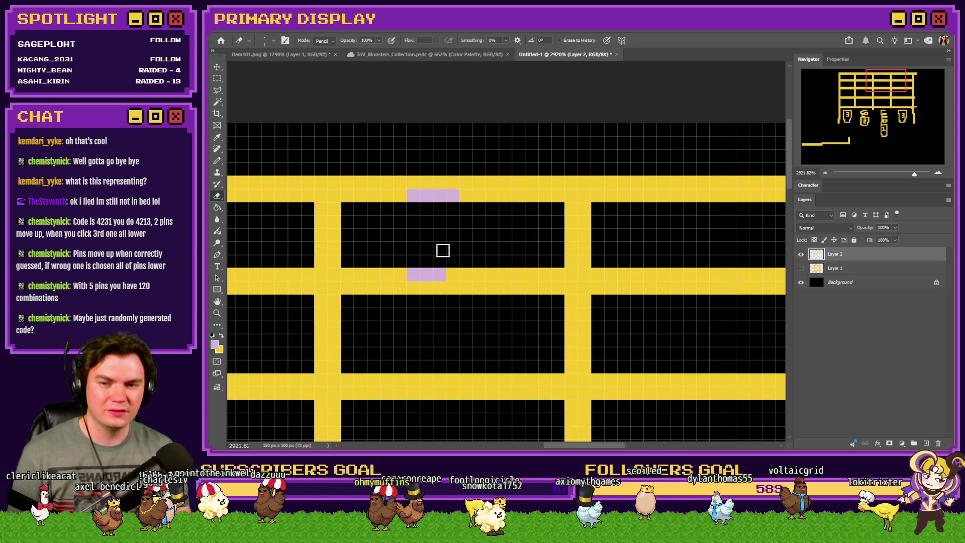
Paint all leftover pink pixels on the top bar yellow, then restore pink as drawing colour
{"action": "key", "text": "b"}
{"action": "left_click", "coordinate": [381, 193], "text": "alt"}
{"action": "left_click_drag", "start_coordinate": [412, 195], "coordinate": [440, 195]}
{"action": "left_click", "coordinate": [452, 195]}
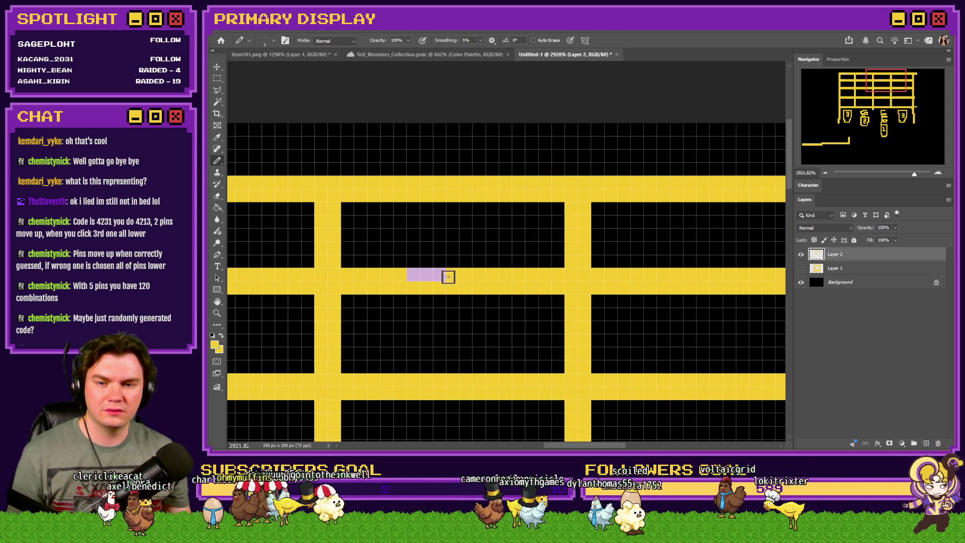
{"action": "left_click_drag", "start_coordinate": [445, 274], "coordinate": [410, 274]}
{"action": "scroll", "coordinate": [427, 236], "scroll_direction": "down", "scroll_amount": 1}
{"action": "scroll", "coordinate": [427, 236], "scroll_direction": "up", "scroll_amount": 1}
{"action": "left_click_drag", "start_coordinate": [448, 206], "coordinate": [362, 206]}
{"action": "scroll", "coordinate": [345, 296], "scroll_direction": "left", "scroll_amount": 3}
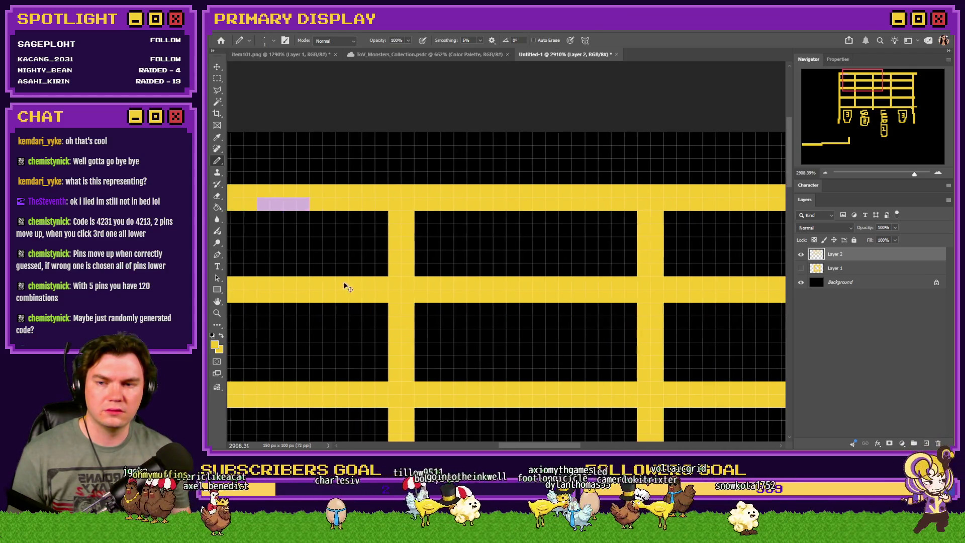
{"action": "mouse_move", "coordinate": [332, 204]}
{"action": "left_mouse_down"}
{"action": "mouse_move", "coordinate": [420, 195]}
{"action": "mouse_move", "coordinate": [374, 237]}
{"action": "mouse_move", "coordinate": [423, 273]}
{"action": "left_mouse_up"}
{"action": "left_click", "coordinate": [222, 334]}
{"action": "scroll", "coordinate": [339, 256], "scroll_direction": "up", "scroll_amount": 2}
{"action": "scroll", "coordinate": [344, 276], "scroll_direction": "down", "scroll_amount": 3}
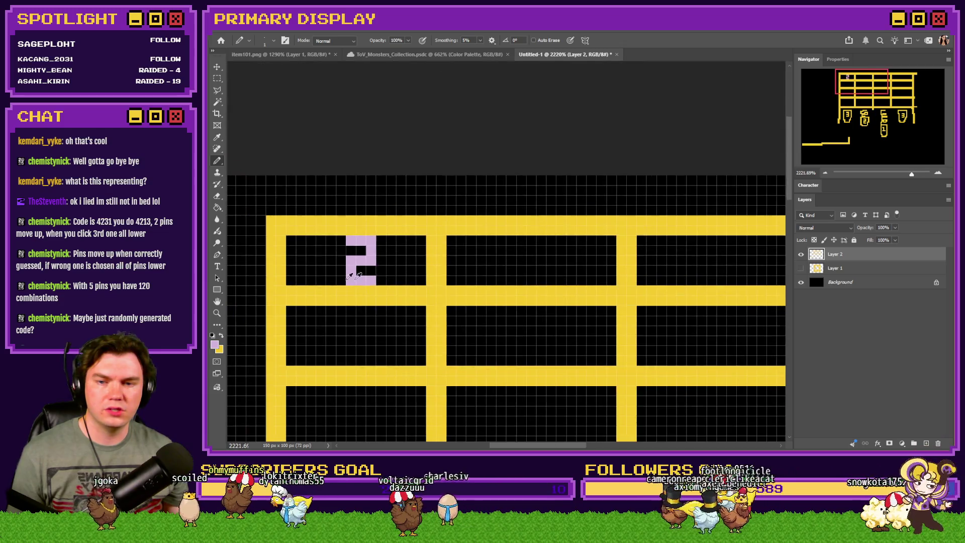
Draw a pink 3 in the second top cell
{"action": "scroll", "coordinate": [521, 226], "scroll_direction": "up", "scroll_amount": 3}
{"action": "mouse_move", "coordinate": [513, 217]}
{"action": "left_mouse_down"}
{"action": "mouse_move", "coordinate": [497, 217]}
{"action": "mouse_move", "coordinate": [511, 218]}
{"action": "mouse_move", "coordinate": [521, 248]}
{"action": "mouse_move", "coordinate": [477, 294]}
{"action": "left_mouse_up"}
{"action": "left_click_drag", "start_coordinate": [522, 260], "coordinate": [495, 259]}
{"action": "scroll", "coordinate": [467, 271], "scroll_direction": "down", "scroll_amount": 2}
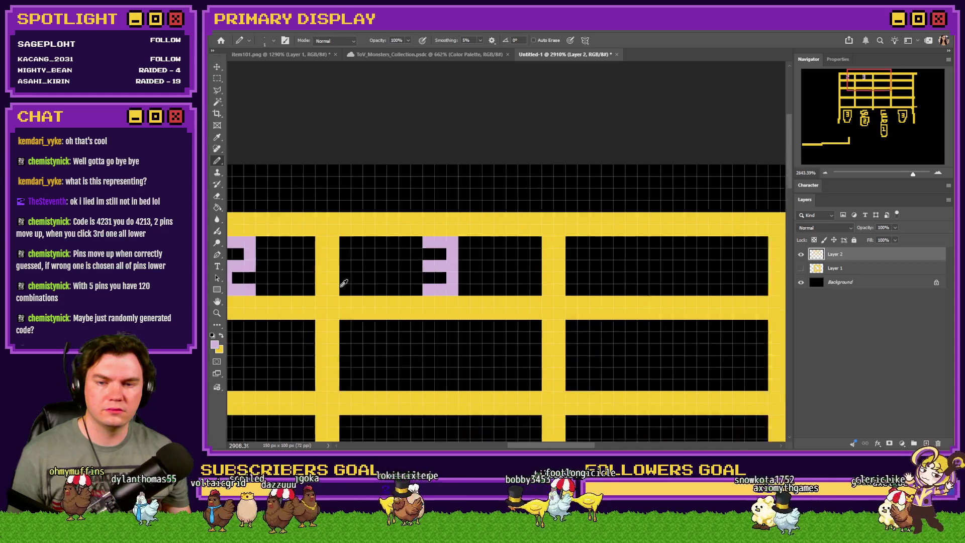
{"action": "scroll", "coordinate": [527, 273], "scroll_direction": "up", "scroll_amount": 3}
Draw a pink 2 in the third top cell, erasing stray pixels and adding its bottom-left pixel
{"action": "left_click", "coordinate": [437, 239]}
{"action": "mouse_move", "coordinate": [437, 239]}
{"action": "left_mouse_down"}
{"action": "mouse_move", "coordinate": [475, 270]}
{"action": "mouse_move", "coordinate": [427, 286]}
{"action": "mouse_move", "coordinate": [498, 317]}
{"action": "left_mouse_up"}
{"action": "key", "text": "e"}
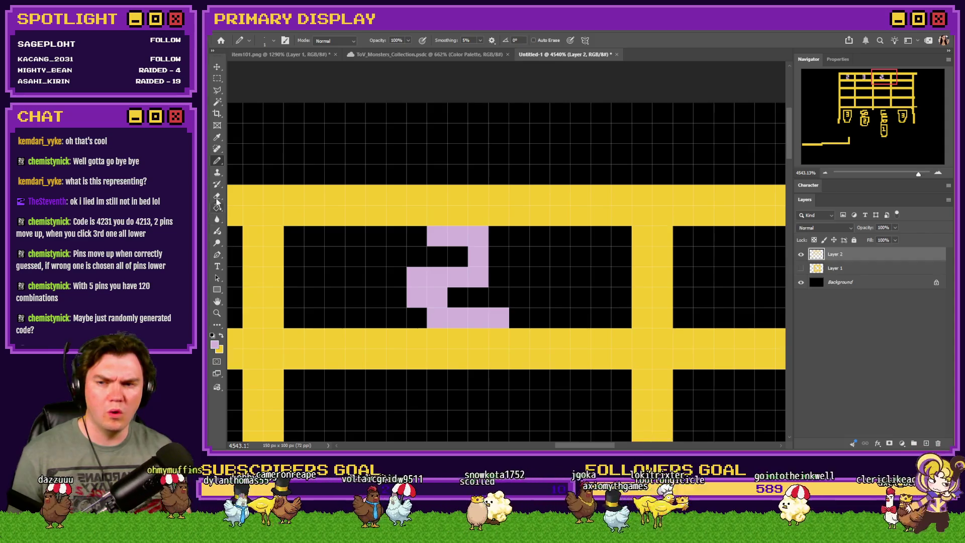
{"action": "mouse_move", "coordinate": [416, 287]}
{"action": "left_mouse_down"}
{"action": "mouse_move", "coordinate": [516, 314]}
{"action": "mouse_move", "coordinate": [458, 295]}
{"action": "left_mouse_up"}
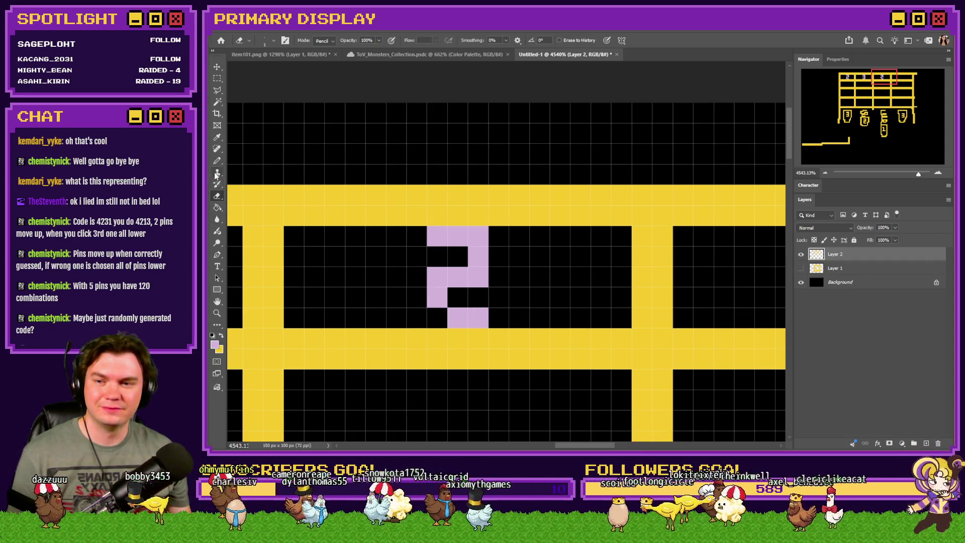
{"action": "key", "text": "b"}
{"action": "left_click", "coordinate": [437, 318]}
Draw a pink 3 with its middle bar in the fourth top cell
{"action": "scroll", "coordinate": [573, 300], "scroll_direction": "right", "scroll_amount": 5}
{"action": "scroll", "coordinate": [574, 300], "scroll_direction": "down", "scroll_amount": 1}
{"action": "scroll", "coordinate": [574, 300], "scroll_direction": "up", "scroll_amount": 1}
{"action": "mouse_move", "coordinate": [594, 244]}
{"action": "left_mouse_down"}
{"action": "mouse_move", "coordinate": [631, 259]}
{"action": "mouse_move", "coordinate": [585, 316]}
{"action": "mouse_move", "coordinate": [587, 288]}
{"action": "left_mouse_up"}
{"action": "left_click", "coordinate": [608, 286]}
{"action": "scroll", "coordinate": [574, 300], "scroll_direction": "down", "scroll_amount": 10}
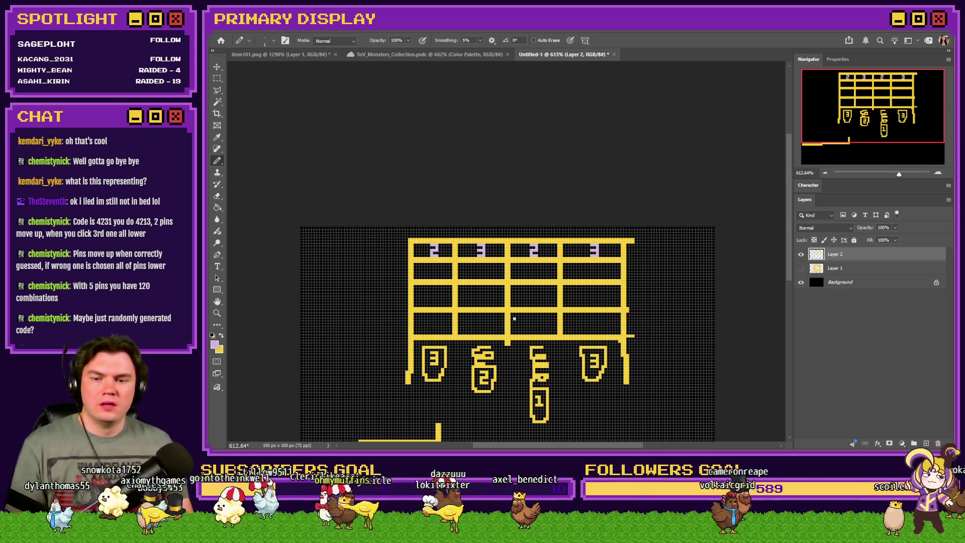
Set the drawing colour to a bright saturated orange in the Color Picker
{"action": "scroll", "coordinate": [433, 351], "scroll_direction": "up", "scroll_amount": 5}
{"action": "scroll", "coordinate": [323, 310], "scroll_direction": "up", "scroll_amount": 2}
{"action": "key", "text": "x"}
{"action": "left_click", "coordinate": [214, 343]}
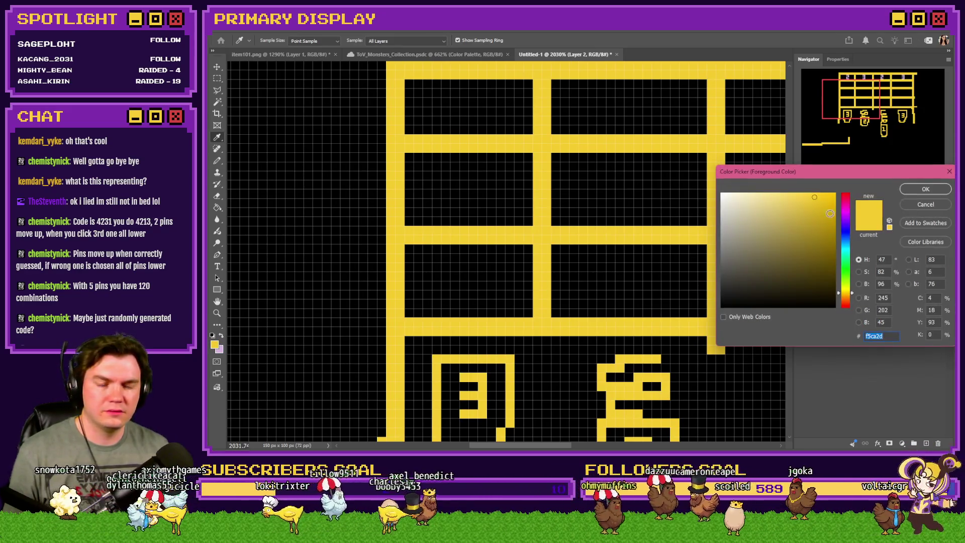
{"action": "left_click", "coordinate": [846, 297]}
{"action": "left_click", "coordinate": [826, 195]}
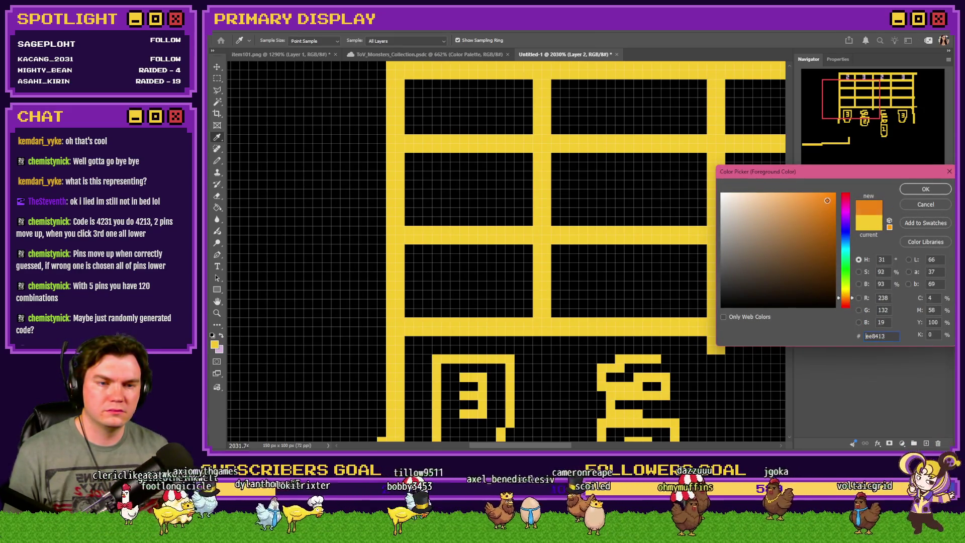
{"action": "left_click", "coordinate": [907, 193]}
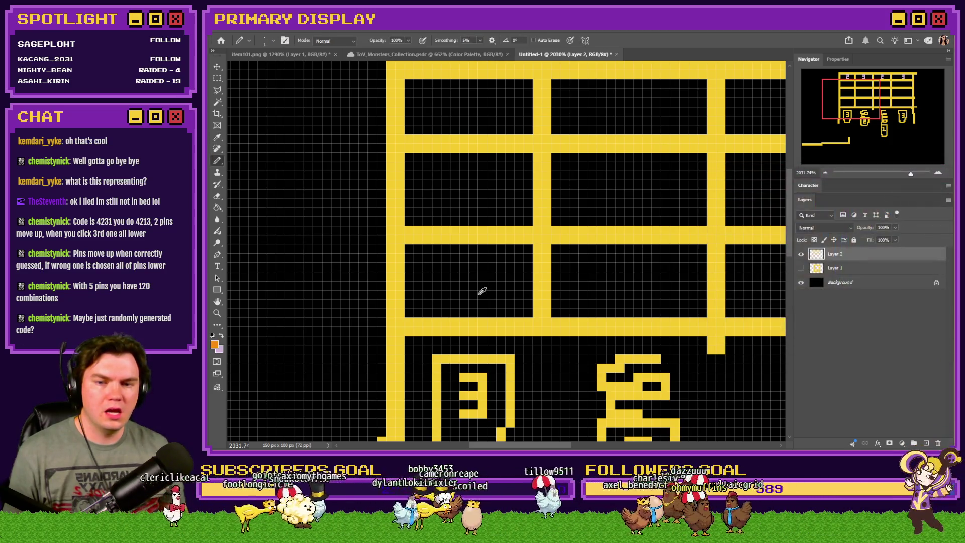
Stamp a 5 px Hard Round orange dot in the bottom-left cell
{"action": "scroll", "coordinate": [483, 291], "scroll_direction": "up", "scroll_amount": 3}
{"action": "key", "text": "b"}
{"action": "right_click", "coordinate": [453, 220]}
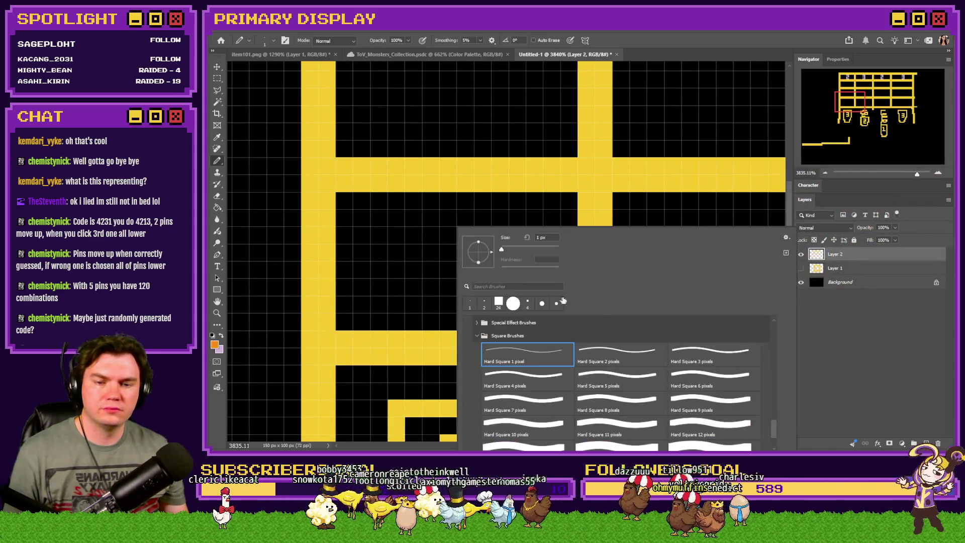
{"action": "scroll", "coordinate": [762, 414], "scroll_direction": "up", "scroll_amount": 1}
{"action": "left_click_drag", "start_coordinate": [776, 421], "coordinate": [772, 324]}
{"action": "left_click", "coordinate": [610, 352]}
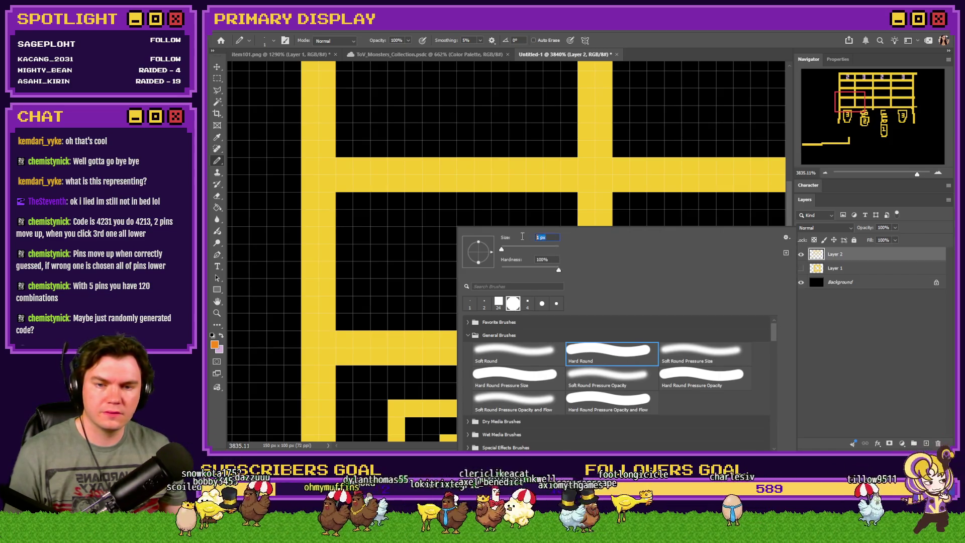
{"action": "key", "text": "Return"}
{"action": "key", "text": "bracketright"}
{"action": "key", "text": "bracketright"}
{"action": "key", "text": "bracketright"}
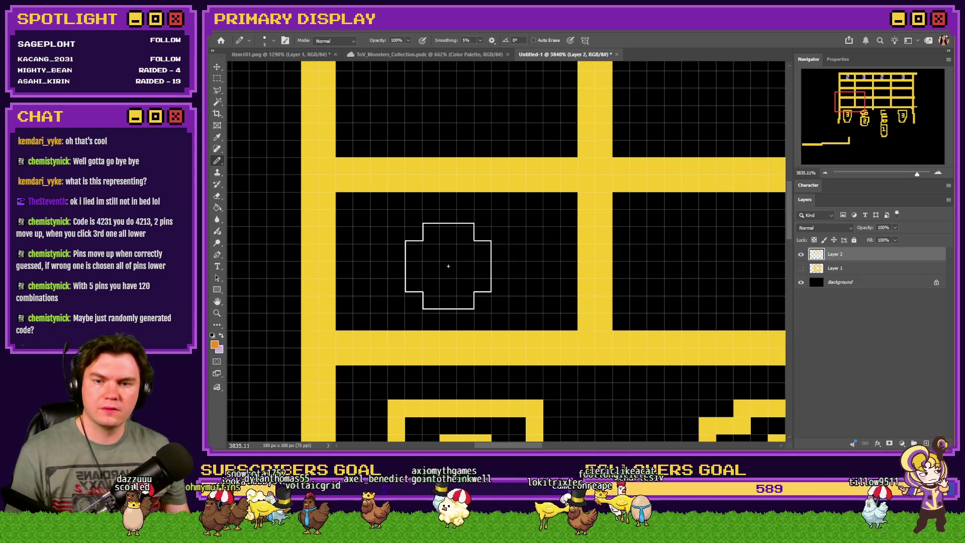
{"action": "left_click", "coordinate": [448, 252]}
Erase the centre of the orange dot to make a hollow ring
{"action": "right_click", "coordinate": [417, 302]}
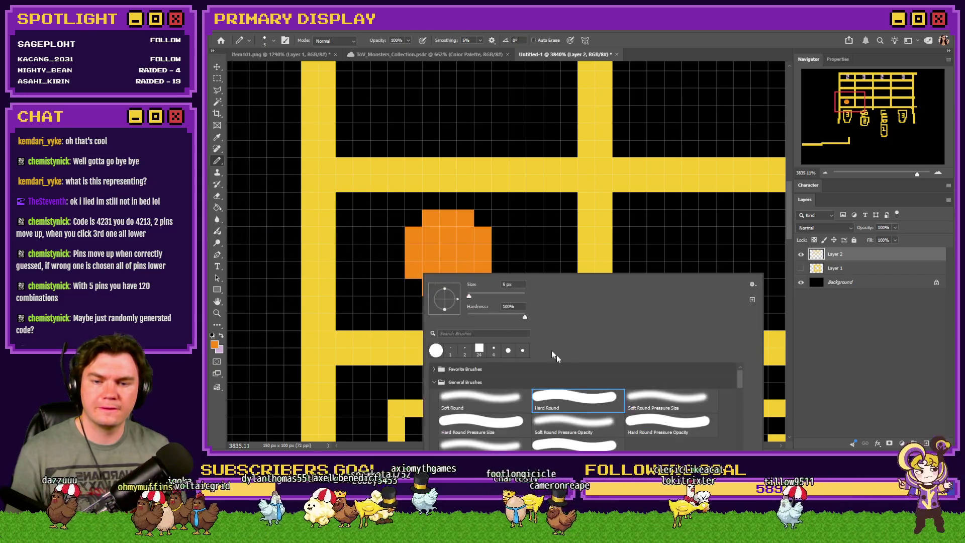
{"action": "key", "text": "e"}
{"action": "key", "text": "Escape"}
{"action": "mouse_move", "coordinate": [452, 254]}
{"action": "left_mouse_down"}
{"action": "mouse_move", "coordinate": [448, 261]}
{"action": "mouse_move", "coordinate": [442, 241]}
{"action": "mouse_move", "coordinate": [432, 265]}
{"action": "mouse_move", "coordinate": [442, 252]}
{"action": "left_mouse_up"}
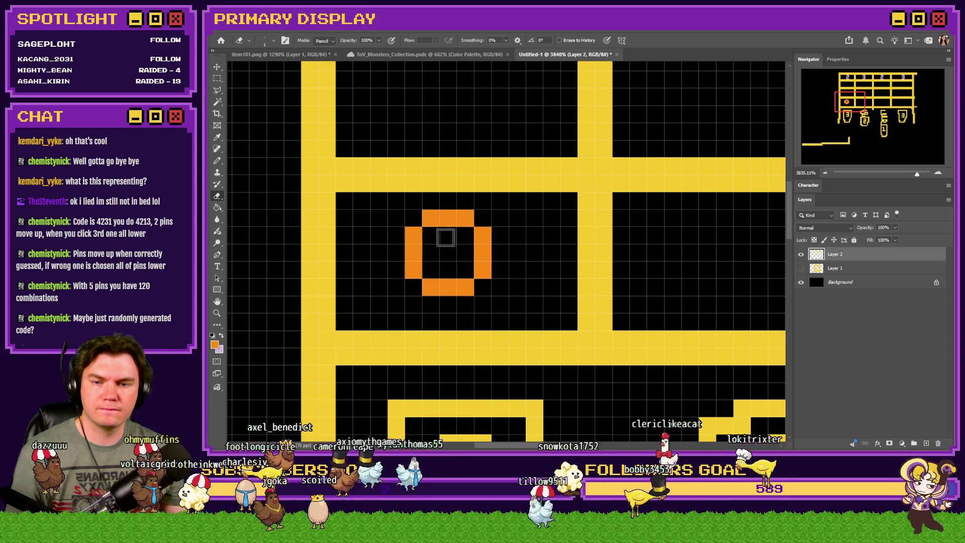
{"action": "scroll", "coordinate": [422, 249], "scroll_direction": "down", "scroll_amount": 5}
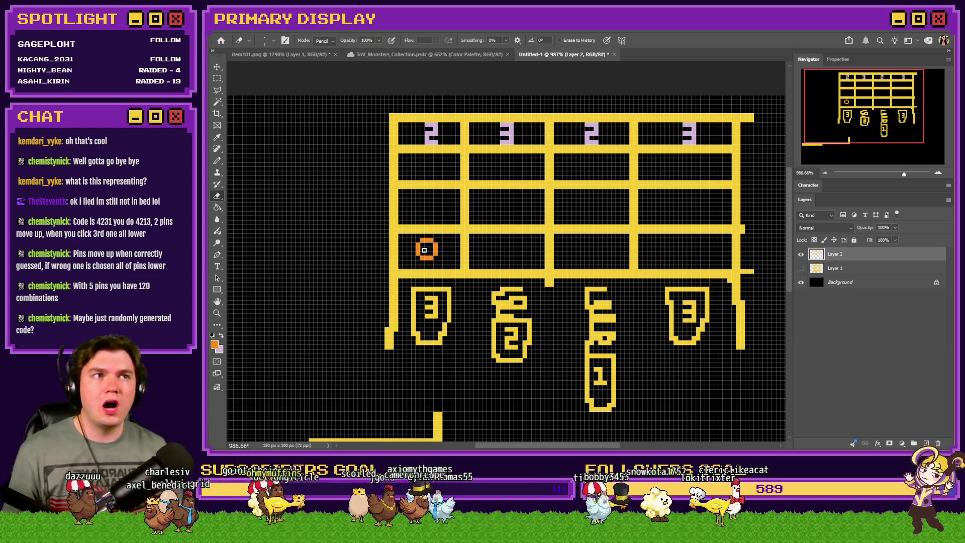
With a 1 px pencil, draw an orange ring in the second bottom cell
{"action": "left_click", "coordinate": [217, 162]}
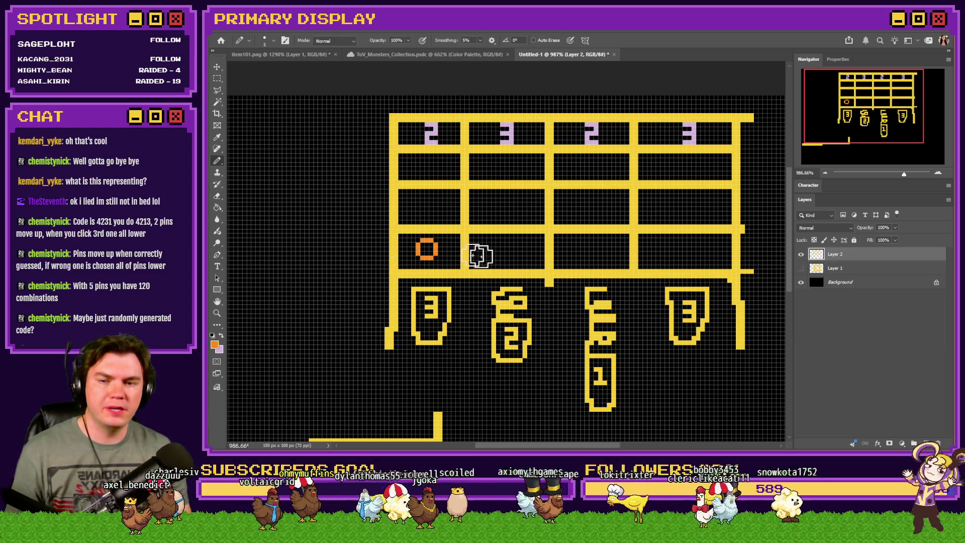
{"action": "scroll", "coordinate": [490, 279], "scroll_direction": "up", "scroll_amount": 2}
{"action": "right_click", "coordinate": [486, 241]}
{"action": "double_click", "coordinate": [567, 248]}
{"action": "type", "text": "1"}
{"action": "key", "text": "Return"}
{"action": "scroll", "coordinate": [525, 251], "scroll_direction": "down", "scroll_amount": 3}
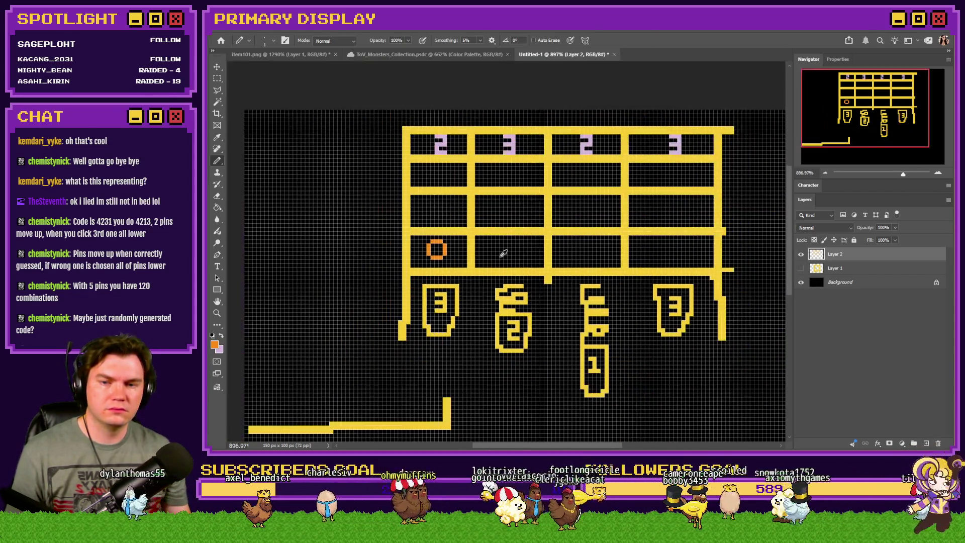
{"action": "scroll", "coordinate": [382, 237], "scroll_direction": "up", "scroll_amount": 5}
{"action": "scroll", "coordinate": [470, 245], "scroll_direction": "up", "scroll_amount": 2}
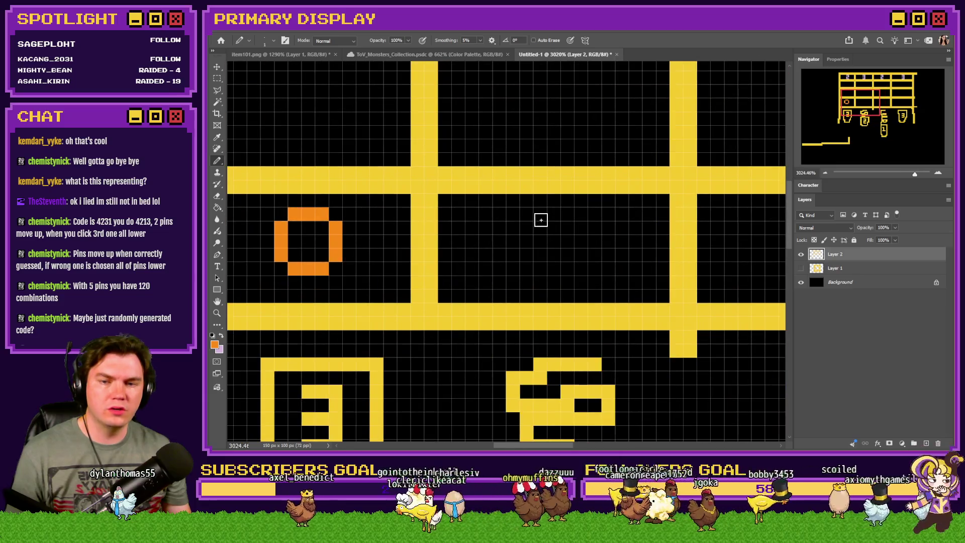
{"action": "mouse_move", "coordinate": [565, 217]}
{"action": "left_mouse_down"}
{"action": "mouse_move", "coordinate": [542, 214]}
{"action": "mouse_move", "coordinate": [530, 228]}
{"action": "mouse_move", "coordinate": [528, 252]}
{"action": "mouse_move", "coordinate": [556, 270]}
{"action": "mouse_move", "coordinate": [575, 263]}
{"action": "mouse_move", "coordinate": [580, 224]}
{"action": "left_mouse_up"}
{"action": "scroll", "coordinate": [452, 258], "scroll_direction": "down", "scroll_amount": 3}
{"action": "scroll", "coordinate": [452, 259], "scroll_direction": "down", "scroll_amount": 1}
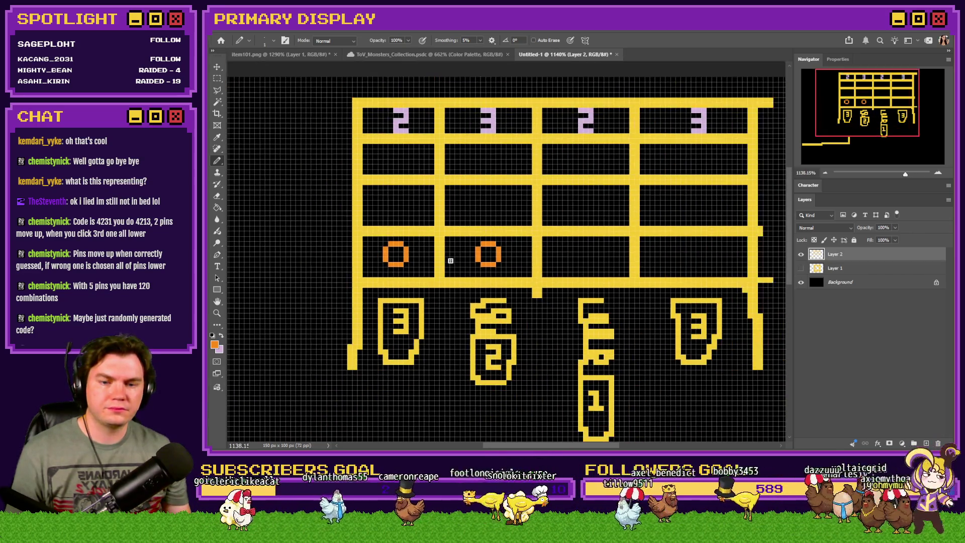
{"action": "scroll", "coordinate": [592, 266], "scroll_direction": "up", "scroll_amount": 4}
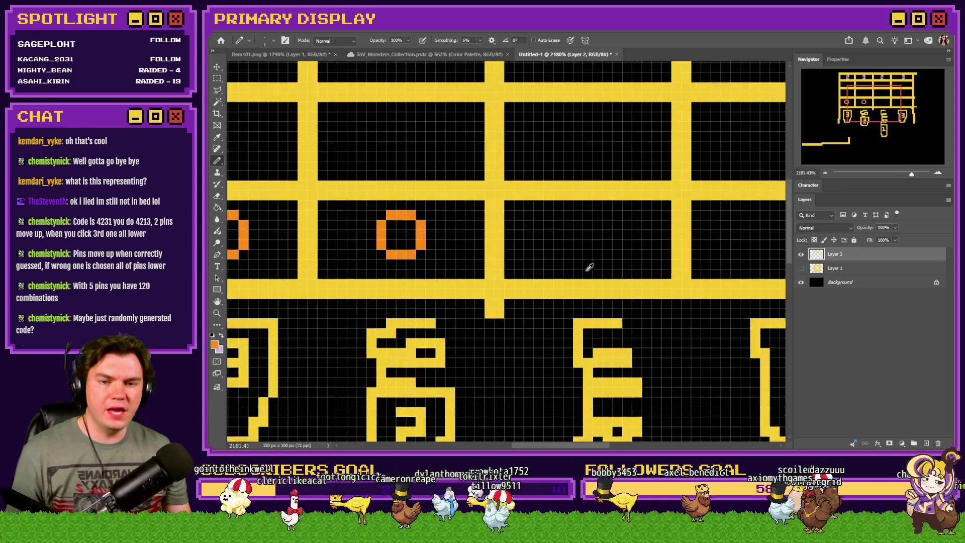
Change the drawing colour to red in the Color Picker
{"action": "left_click", "coordinate": [214, 344]}
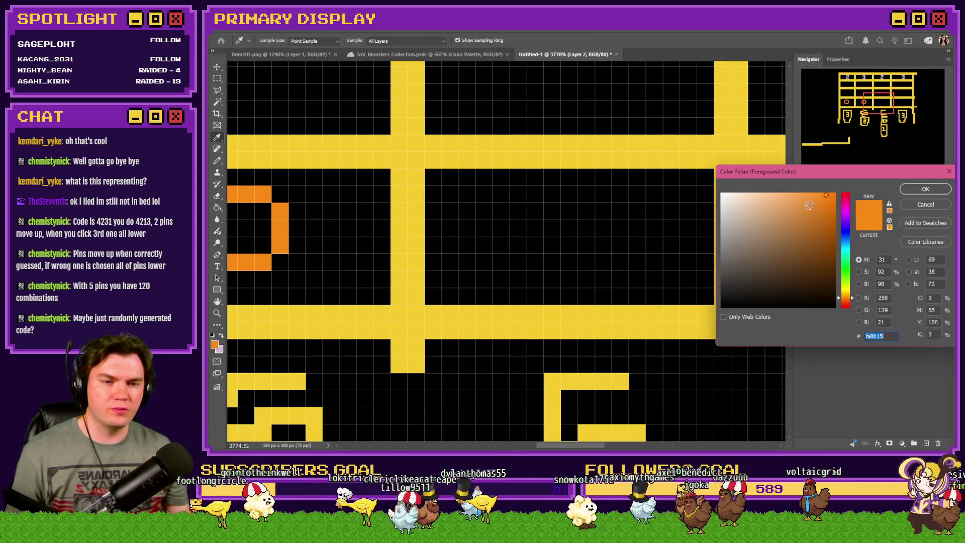
{"action": "left_click_drag", "start_coordinate": [845, 210], "coordinate": [846, 193]}
{"action": "key", "text": "Return"}
{"action": "scroll", "coordinate": [608, 215], "scroll_direction": "up", "scroll_amount": 2}
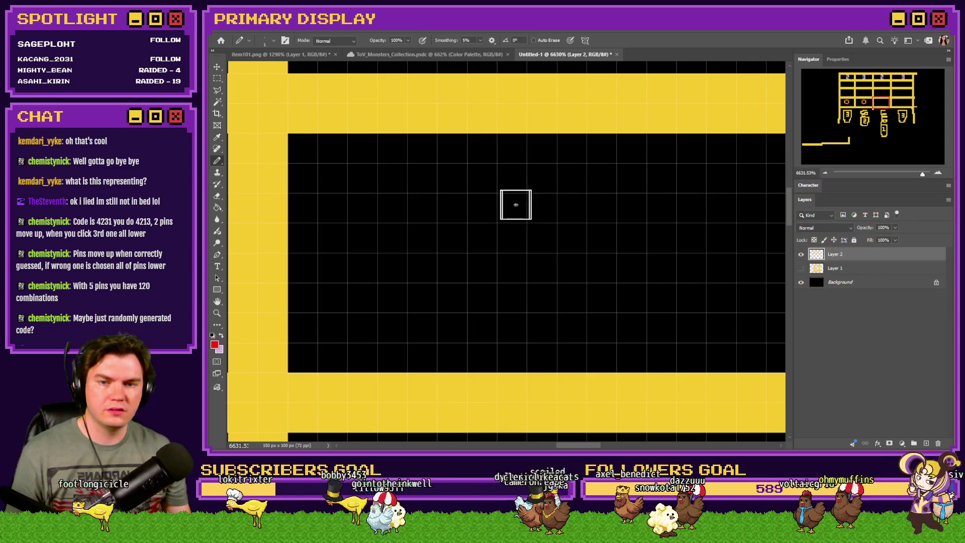
Pencil the first red diagonal of the X pixel by pixel, undoing two stray pixels
{"action": "left_click", "coordinate": [477, 186]}
{"action": "left_click", "coordinate": [512, 208]}
{"action": "left_click", "coordinate": [547, 241]}
{"action": "left_click", "coordinate": [578, 272]}
{"action": "left_click", "coordinate": [600, 297]}
{"action": "left_click", "coordinate": [631, 178]}
{"action": "left_click", "coordinate": [603, 206]}
{"action": "key", "text": "ctrl+z"}
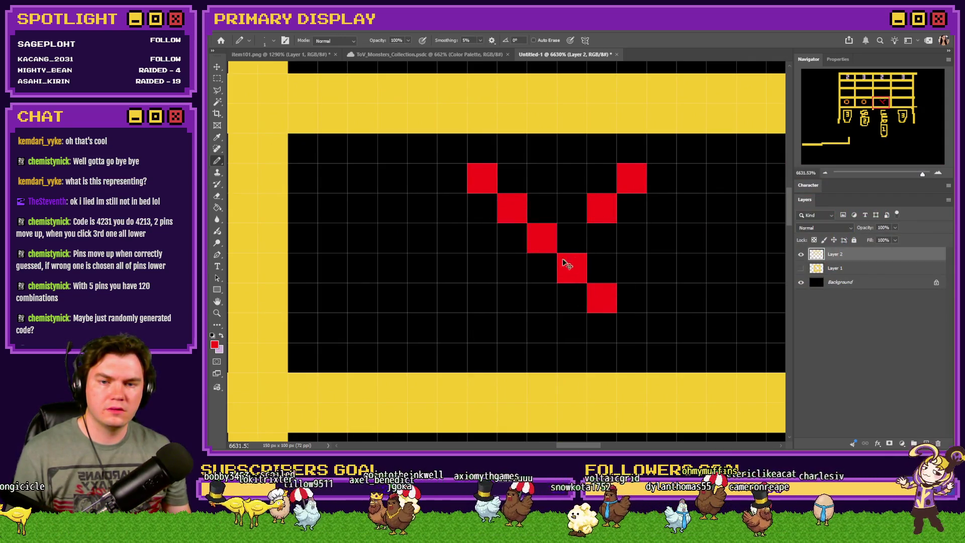
{"action": "key", "text": "ctrl+z"}
Draw the crossing red diagonal to complete the X in the third cell
{"action": "left_click", "coordinate": [601, 178]}
{"action": "left_click", "coordinate": [570, 208]}
{"action": "left_click", "coordinate": [511, 268]}
{"action": "left_click", "coordinate": [481, 298]}
{"action": "scroll", "coordinate": [525, 298], "scroll_direction": "down", "scroll_amount": 10}
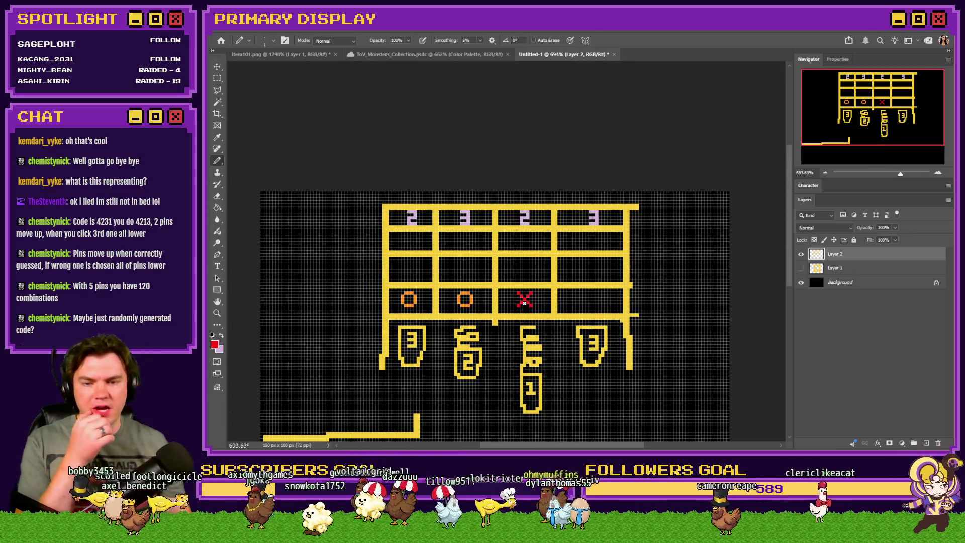
{"action": "scroll", "coordinate": [584, 300], "scroll_direction": "up", "scroll_amount": 8}
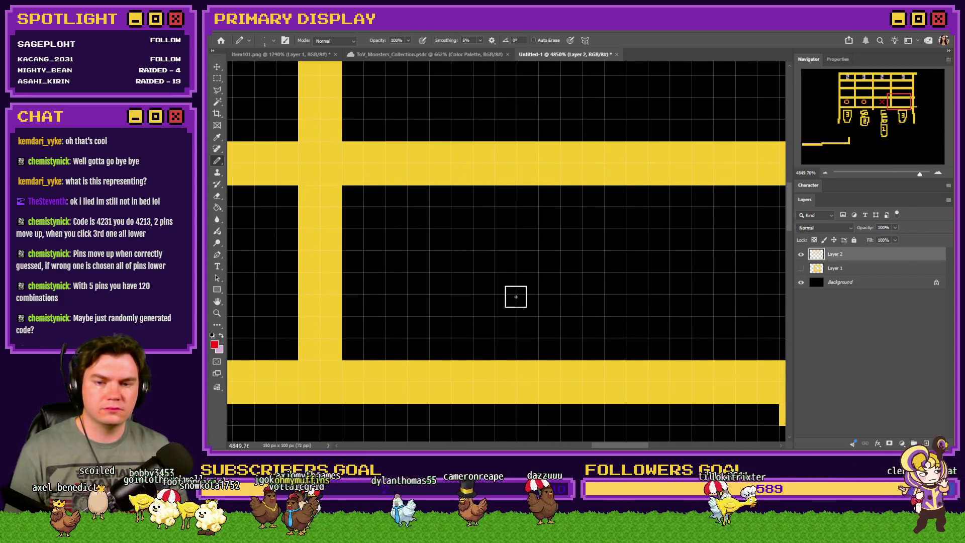
{"action": "left_click", "coordinate": [518, 283]}
Undo the stray red pixel and set the drawing colour to a yellowish green
{"action": "key", "text": "ctrl+z"}
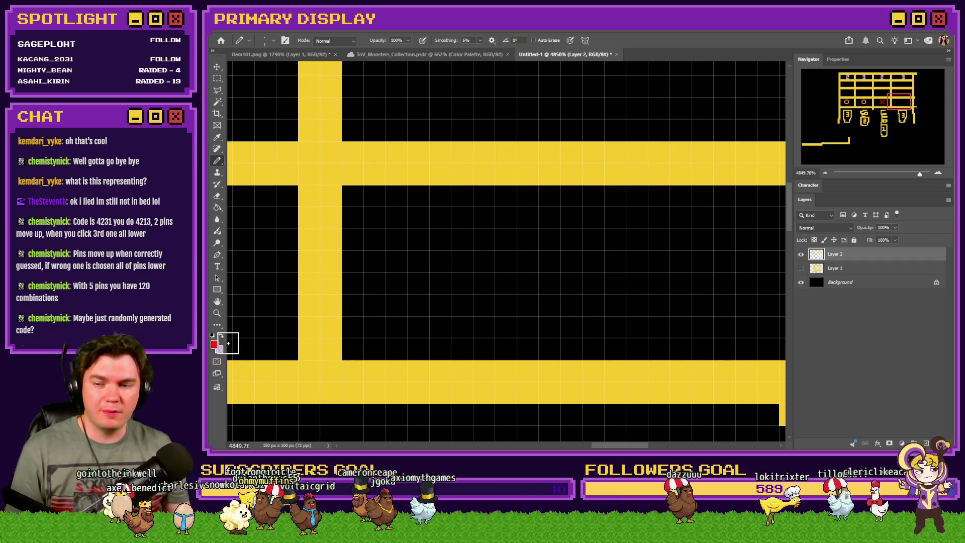
{"action": "left_click", "coordinate": [215, 344]}
{"action": "left_click", "coordinate": [846, 266]}
{"action": "left_click_drag", "start_coordinate": [848, 270], "coordinate": [848, 276]}
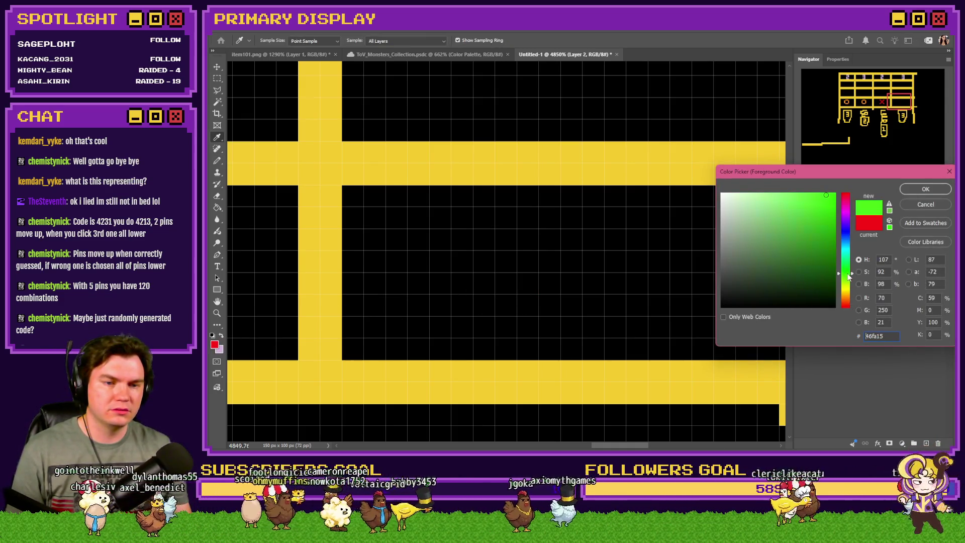
{"action": "left_click", "coordinate": [834, 233]}
{"action": "left_click", "coordinate": [924, 189]}
Start a green checkmark in the fourth cell, undoing misplaced strokes and pixels
{"action": "scroll", "coordinate": [608, 272], "scroll_direction": "down", "scroll_amount": 1}
{"action": "left_click_drag", "start_coordinate": [556, 226], "coordinate": [492, 225]}
{"action": "key", "text": "ctrl+z"}
{"action": "key", "text": "ctrl+z"}
{"action": "key", "text": "ctrl+z"}
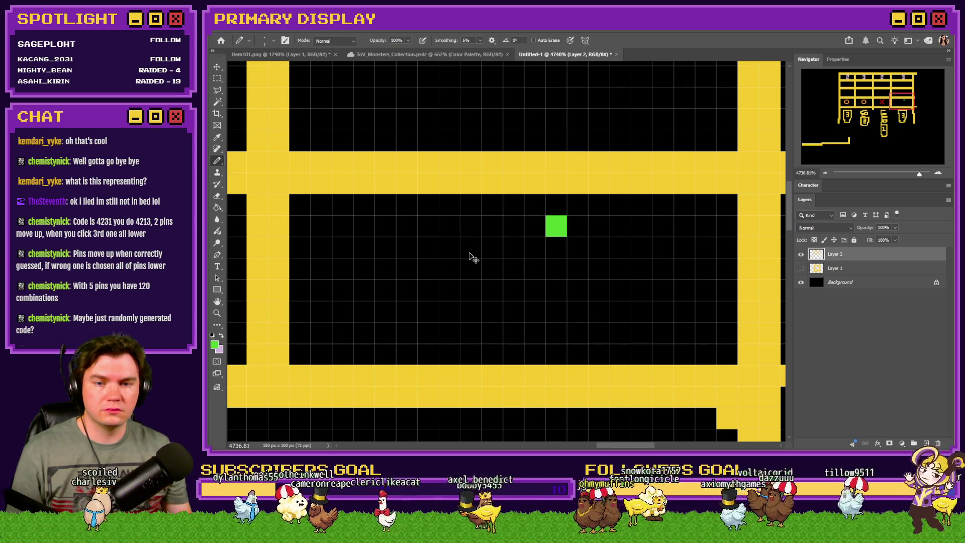
{"action": "scroll", "coordinate": [471, 298], "scroll_direction": "down", "scroll_amount": 5}
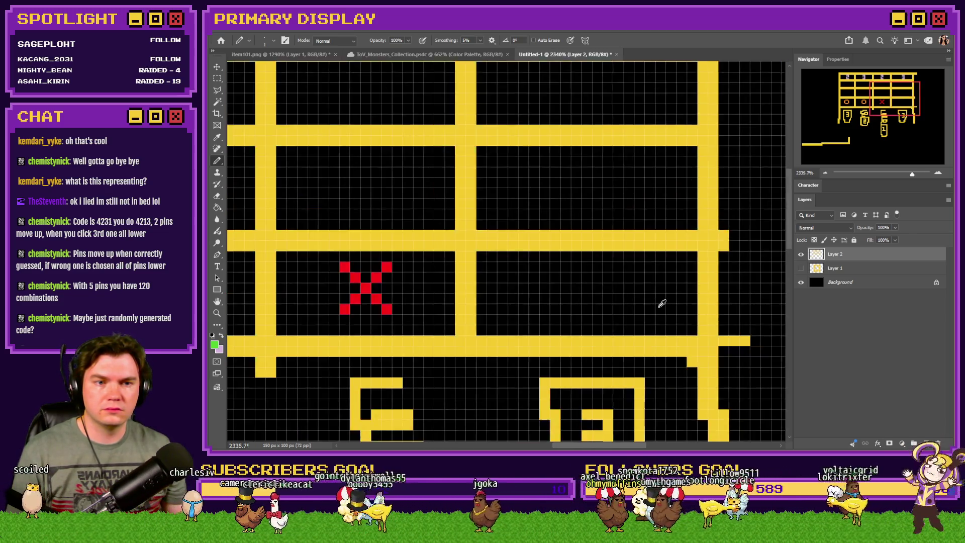
{"action": "scroll", "coordinate": [658, 306], "scroll_direction": "up", "scroll_amount": 2}
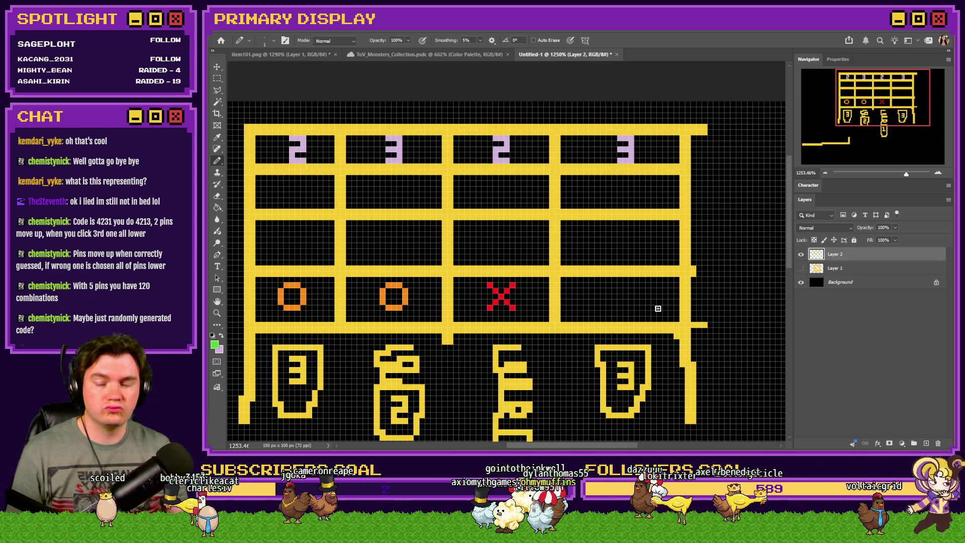
{"action": "scroll", "coordinate": [657, 308], "scroll_direction": "up", "scroll_amount": 5}
{"action": "mouse_move", "coordinate": [496, 291]}
{"action": "left_mouse_down"}
{"action": "mouse_move", "coordinate": [490, 297]}
{"action": "mouse_move", "coordinate": [537, 319]}
{"action": "mouse_move", "coordinate": [631, 237]}
{"action": "mouse_move", "coordinate": [647, 235]}
{"action": "left_mouse_up"}
{"action": "left_click", "coordinate": [528, 314]}
{"action": "key", "text": "ctrl+z"}
{"action": "key", "text": "ctrl+z"}
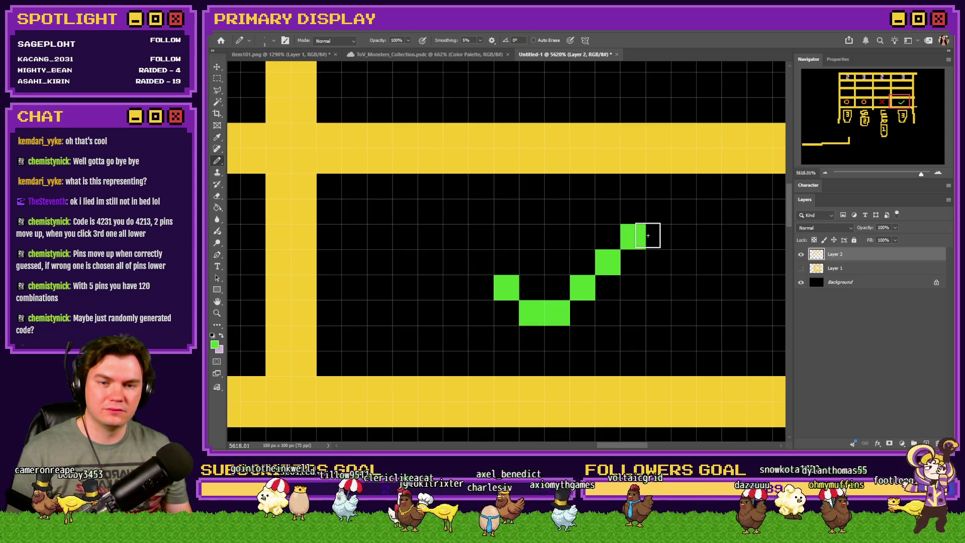
{"action": "key", "text": "ctrl+z"}
Redraw the checkmark's stroke rising up-right to finish the green check
{"action": "left_click", "coordinate": [587, 270]}
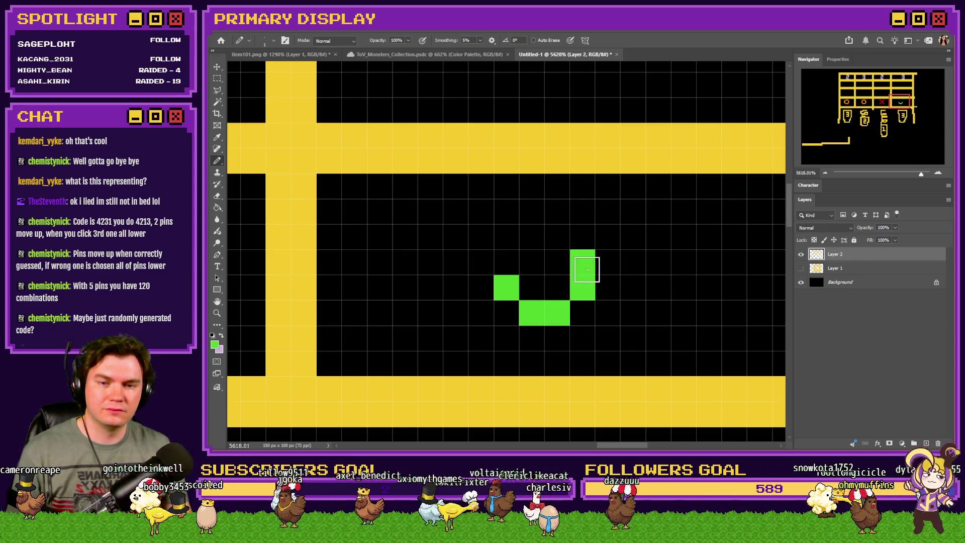
{"action": "left_click_drag", "start_coordinate": [587, 270], "coordinate": [608, 212]}
{"action": "scroll", "coordinate": [592, 293], "scroll_direction": "down", "scroll_amount": 10}
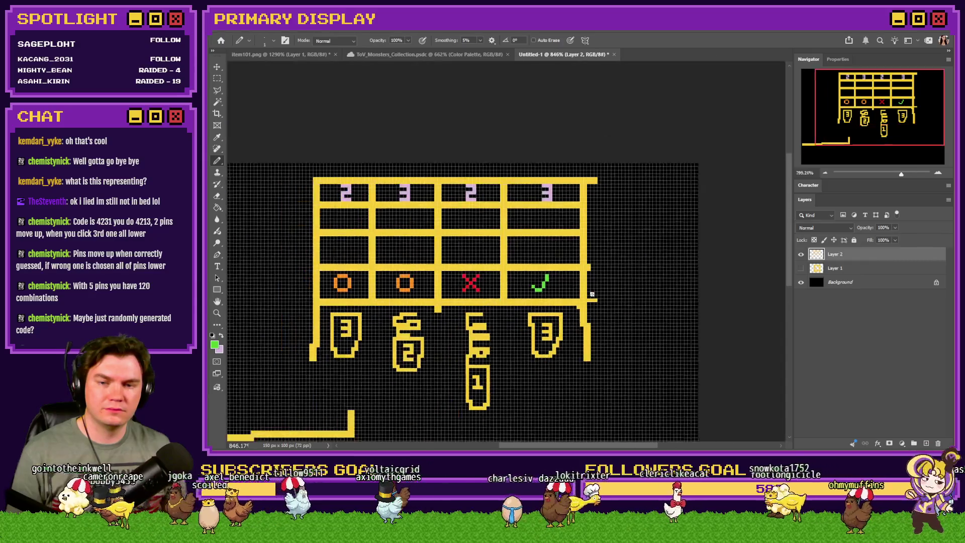
{"action": "scroll", "coordinate": [592, 294], "scroll_direction": "down", "scroll_amount": 3}
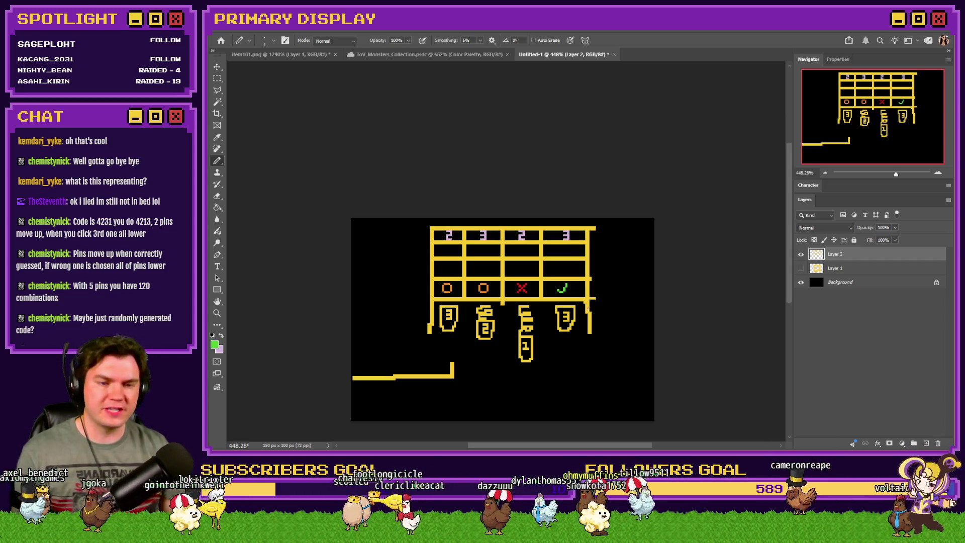
{"action": "scroll", "coordinate": [554, 311], "scroll_direction": "up", "scroll_amount": 4}
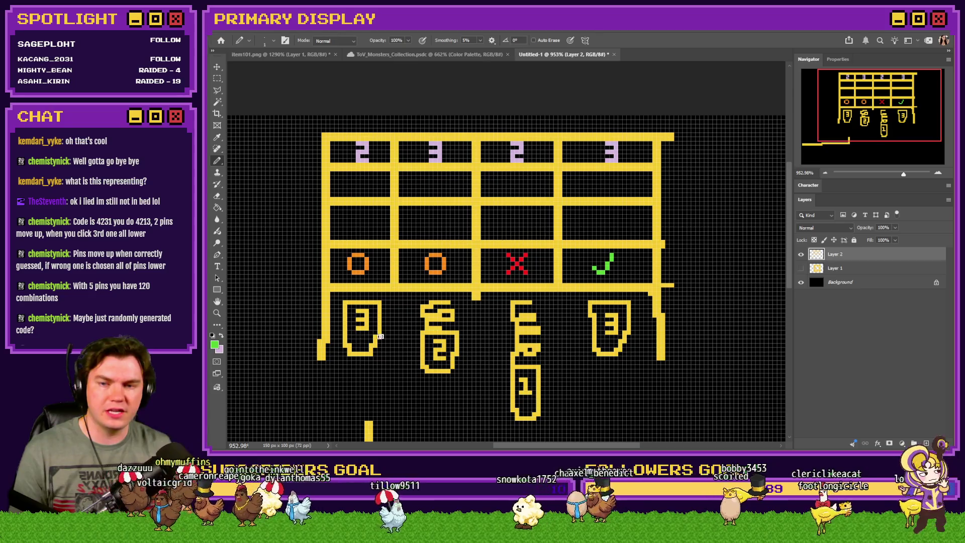
Draw green pixel checkmarks above the first and second circles
{"action": "scroll", "coordinate": [391, 300], "scroll_direction": "down", "scroll_amount": 2}
{"action": "scroll", "coordinate": [348, 296], "scroll_direction": "up", "scroll_amount": 5}
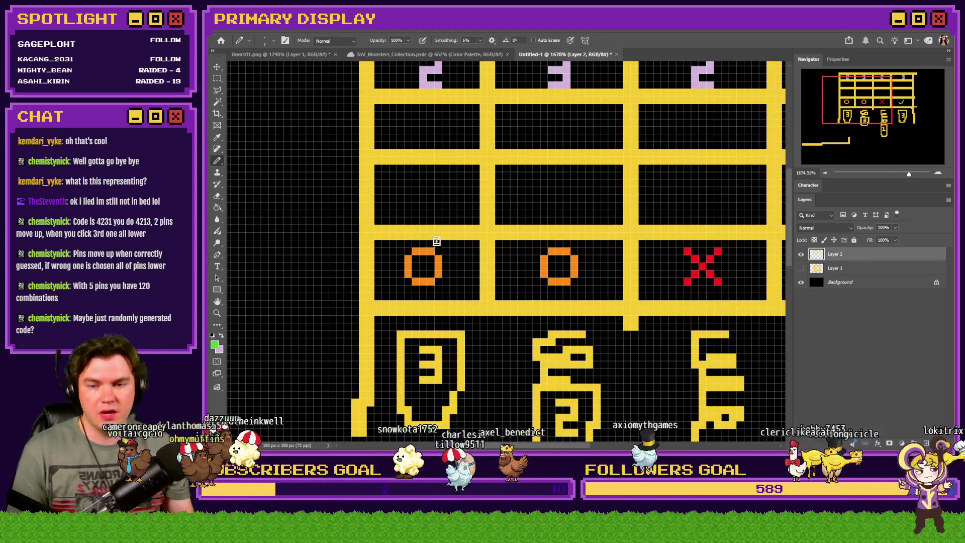
{"action": "scroll", "coordinate": [427, 237], "scroll_direction": "down", "scroll_amount": 2}
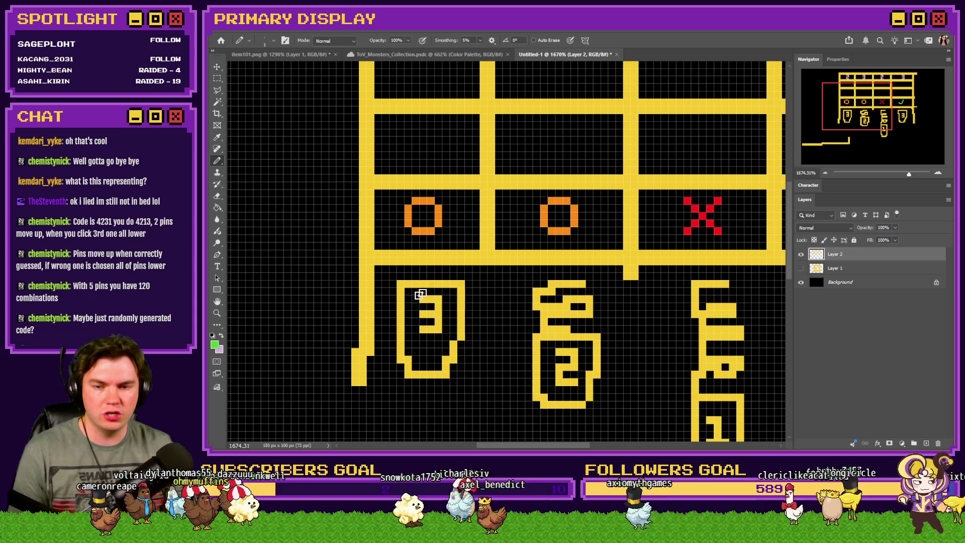
{"action": "scroll", "coordinate": [428, 328], "scroll_direction": "down", "scroll_amount": 3}
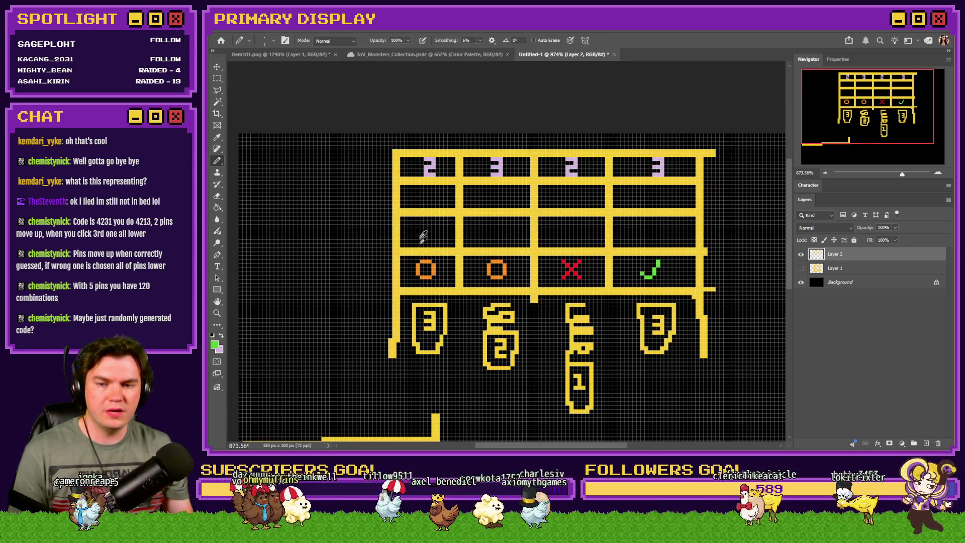
{"action": "scroll", "coordinate": [422, 224], "scroll_direction": "up", "scroll_amount": 5}
{"action": "scroll", "coordinate": [465, 263], "scroll_direction": "down", "scroll_amount": 3}
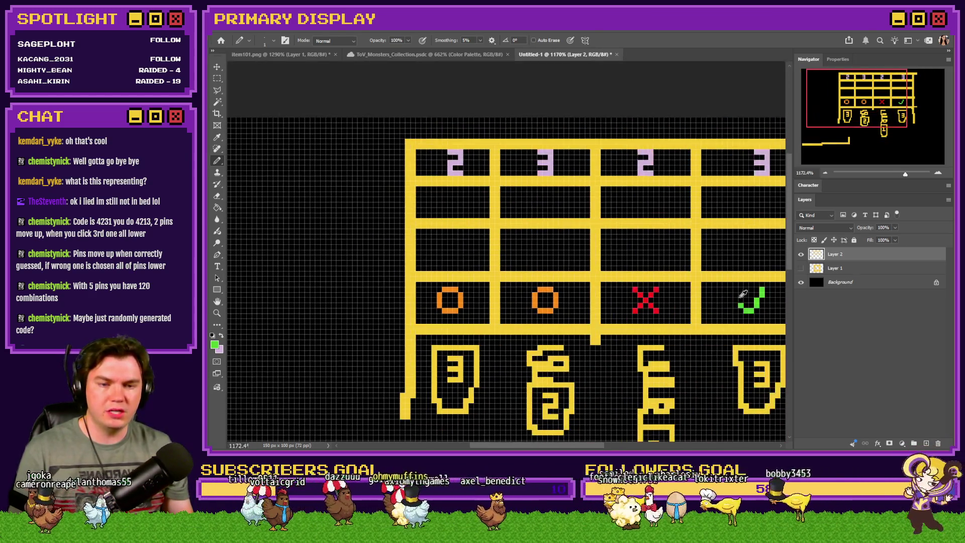
{"action": "scroll", "coordinate": [442, 258], "scroll_direction": "up", "scroll_amount": 4}
{"action": "left_click", "coordinate": [448, 252]}
{"action": "left_click", "coordinate": [463, 266]}
{"action": "left_click_drag", "start_coordinate": [480, 258], "coordinate": [508, 207]}
{"action": "scroll", "coordinate": [481, 265], "scroll_direction": "down", "scroll_amount": 3}
{"action": "scroll", "coordinate": [480, 265], "scroll_direction": "down", "scroll_amount": 3}
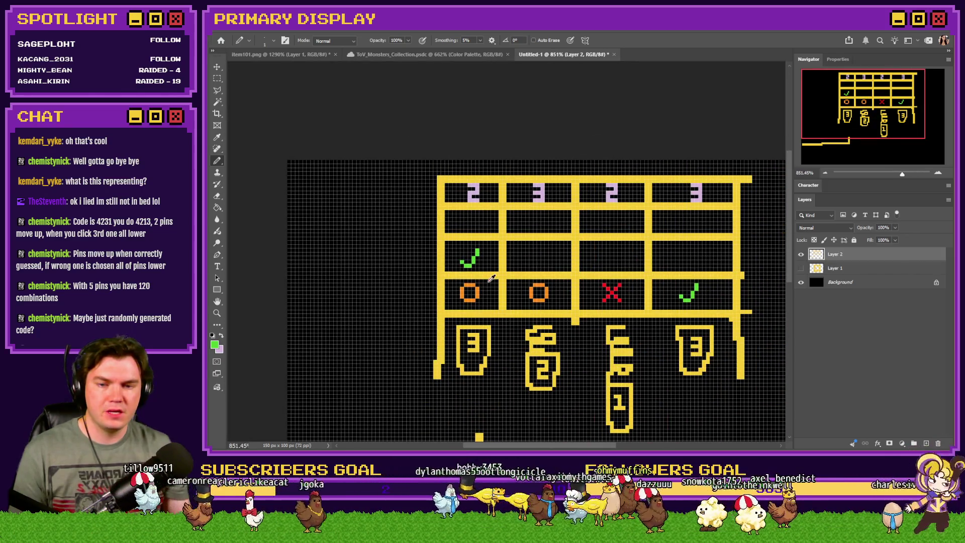
{"action": "scroll", "coordinate": [491, 278], "scroll_direction": "up", "scroll_amount": 1}
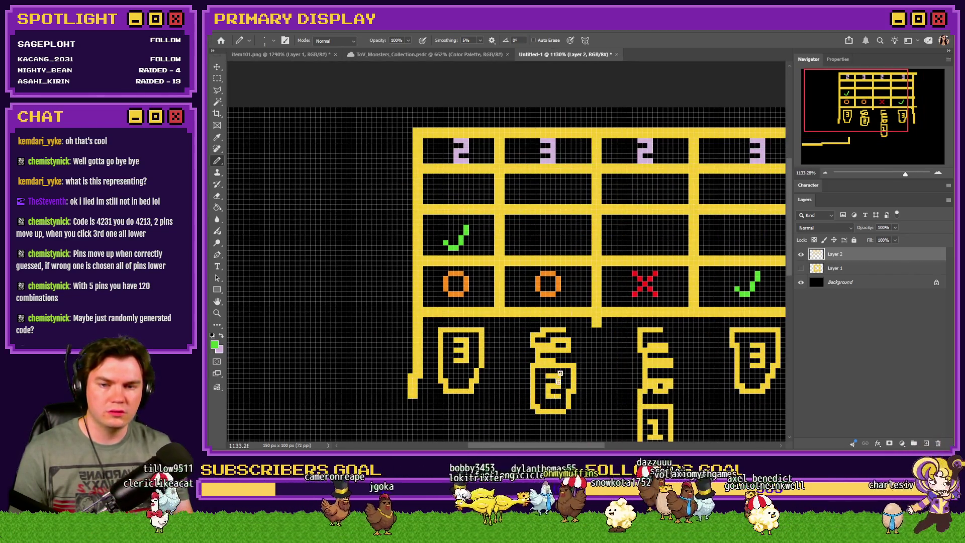
{"action": "scroll", "coordinate": [573, 243], "scroll_direction": "up", "scroll_amount": 3}
{"action": "mouse_move", "coordinate": [501, 240]}
{"action": "left_mouse_down"}
{"action": "mouse_move", "coordinate": [531, 251]}
{"action": "mouse_move", "coordinate": [564, 197]}
{"action": "left_mouse_up"}
Sample orange from a circle and start an orange circle above the red X
{"action": "scroll", "coordinate": [484, 278], "scroll_direction": "down", "scroll_amount": 2}
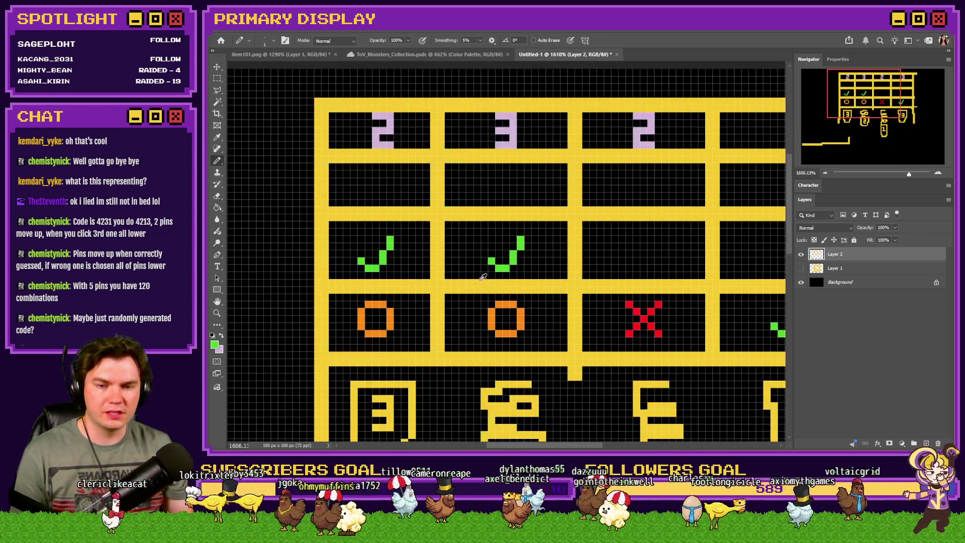
{"action": "scroll", "coordinate": [484, 278], "scroll_direction": "down", "scroll_amount": 2}
{"action": "scroll", "coordinate": [530, 302], "scroll_direction": "down", "scroll_amount": 1}
{"action": "scroll", "coordinate": [541, 330], "scroll_direction": "up", "scroll_amount": 1}
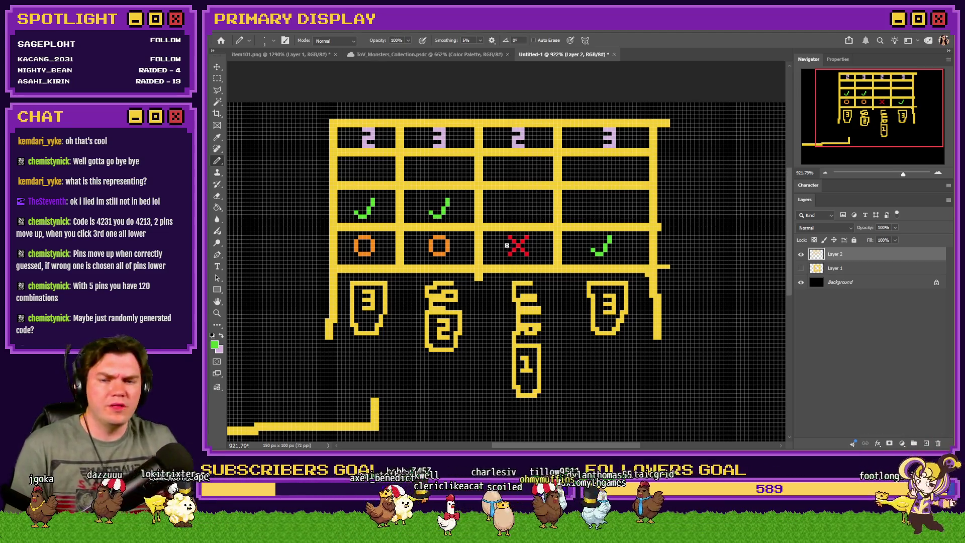
{"action": "scroll", "coordinate": [515, 219], "scroll_direction": "up", "scroll_amount": 1}
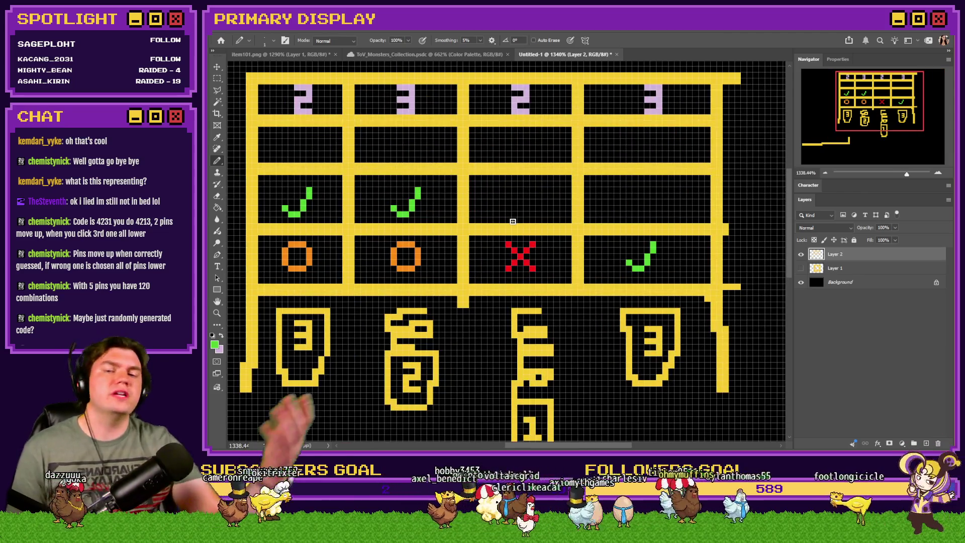
{"action": "scroll", "coordinate": [520, 207], "scroll_direction": "up", "scroll_amount": 2}
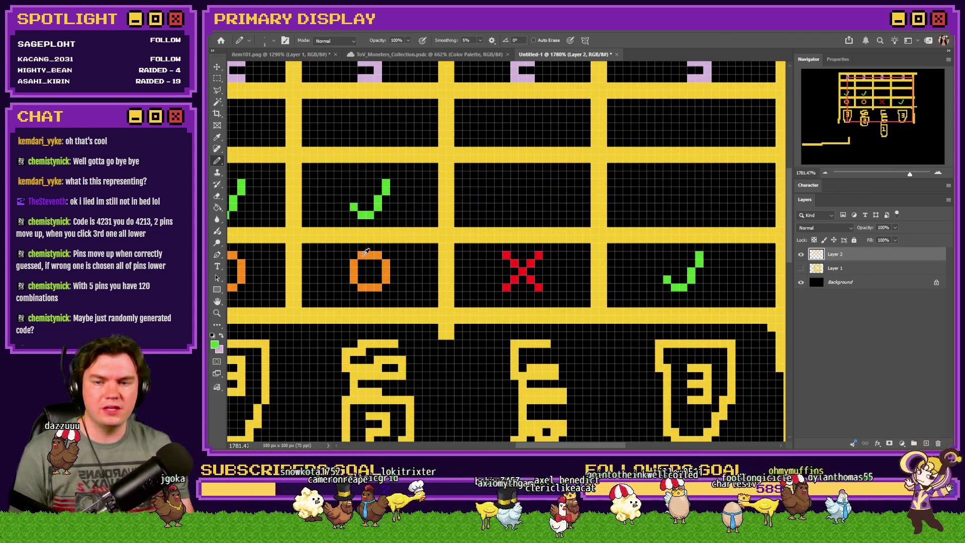
{"action": "left_click", "coordinate": [363, 249], "text": "alt"}
{"action": "scroll", "coordinate": [523, 203], "scroll_direction": "up", "scroll_amount": 2}
{"action": "mouse_move", "coordinate": [515, 194]}
{"action": "left_mouse_down"}
{"action": "mouse_move", "coordinate": [515, 151]}
{"action": "mouse_move", "coordinate": [539, 141]}
{"action": "mouse_move", "coordinate": [584, 151]}
{"action": "mouse_move", "coordinate": [587, 196]}
{"action": "mouse_move", "coordinate": [527, 220]}
{"action": "left_mouse_up"}
Draw a green checkmark above the fourth check
{"action": "scroll", "coordinate": [527, 220], "scroll_direction": "down", "scroll_amount": 4}
{"action": "scroll", "coordinate": [592, 238], "scroll_direction": "up", "scroll_amount": 3}
{"action": "scroll", "coordinate": [567, 142], "scroll_direction": "up", "scroll_amount": 2}
{"action": "mouse_move", "coordinate": [502, 170]}
{"action": "left_mouse_down"}
{"action": "mouse_move", "coordinate": [522, 190]}
{"action": "mouse_move", "coordinate": [561, 170]}
{"action": "mouse_move", "coordinate": [582, 114]}
{"action": "left_mouse_up"}
Draw a green checkmark in the next row up, fix its pixels zoomed in, and add another check
{"action": "scroll", "coordinate": [626, 194], "scroll_direction": "down", "scroll_amount": 5}
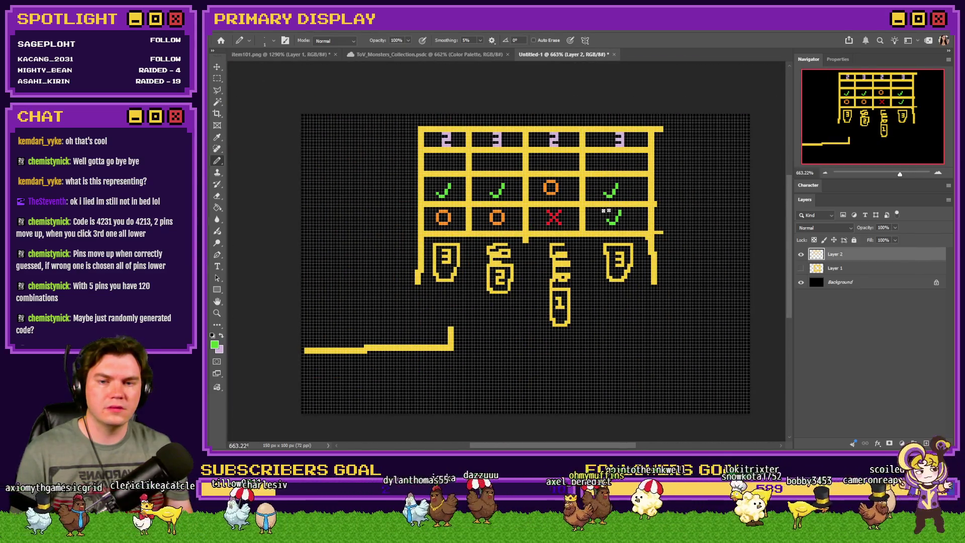
{"action": "scroll", "coordinate": [452, 160], "scroll_direction": "up", "scroll_amount": 6}
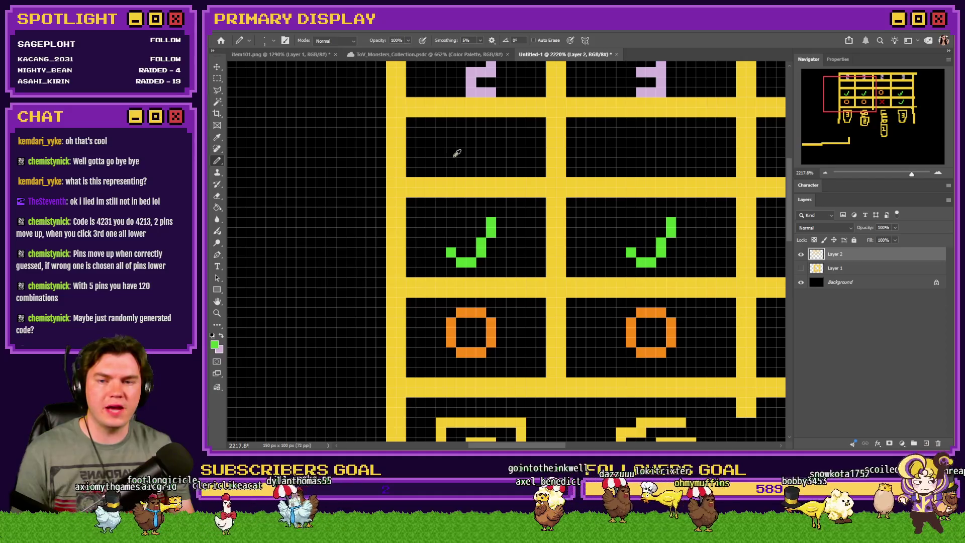
{"action": "left_click", "coordinate": [449, 151]}
{"action": "mouse_move", "coordinate": [455, 159]}
{"action": "left_mouse_down"}
{"action": "mouse_move", "coordinate": [487, 160]}
{"action": "mouse_move", "coordinate": [514, 129]}
{"action": "left_mouse_up"}
{"action": "key", "text": "z"}
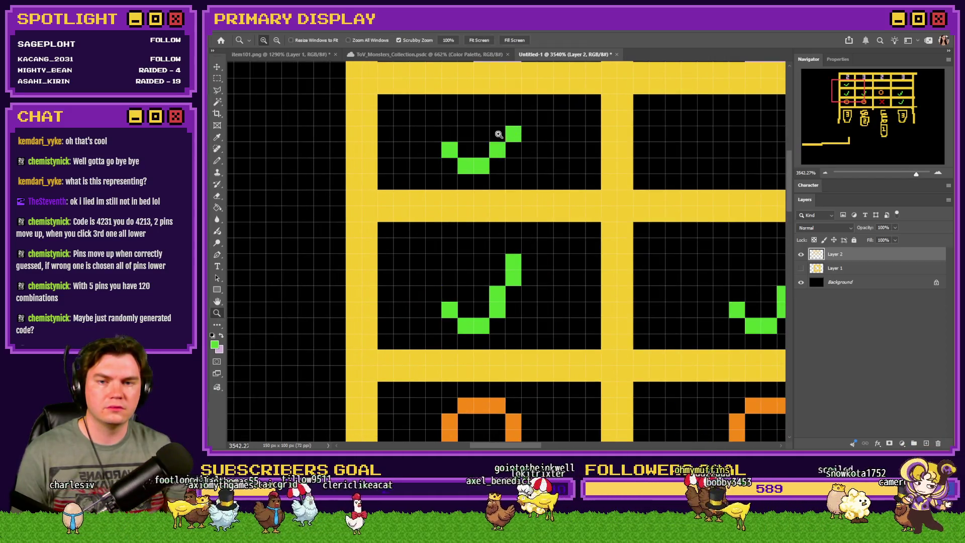
{"action": "left_click", "coordinate": [510, 131]}
{"action": "left_click", "coordinate": [217, 161]}
{"action": "key", "text": "ctrl+z"}
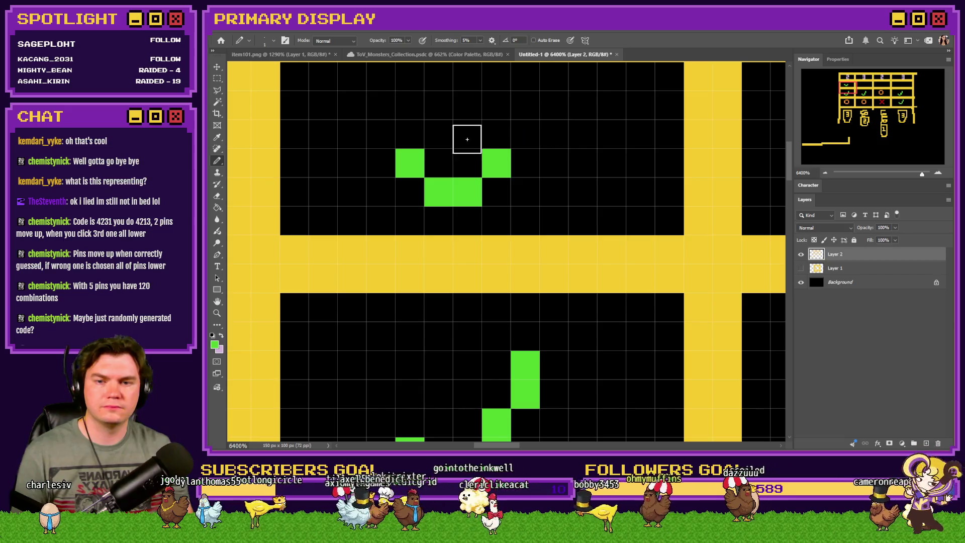
{"action": "left_click", "coordinate": [496, 134]}
{"action": "left_click_drag", "start_coordinate": [519, 108], "coordinate": [523, 76]}
{"action": "scroll", "coordinate": [402, 227], "scroll_direction": "down", "scroll_amount": 5}
{"action": "scroll", "coordinate": [429, 207], "scroll_direction": "up", "scroll_amount": 5}
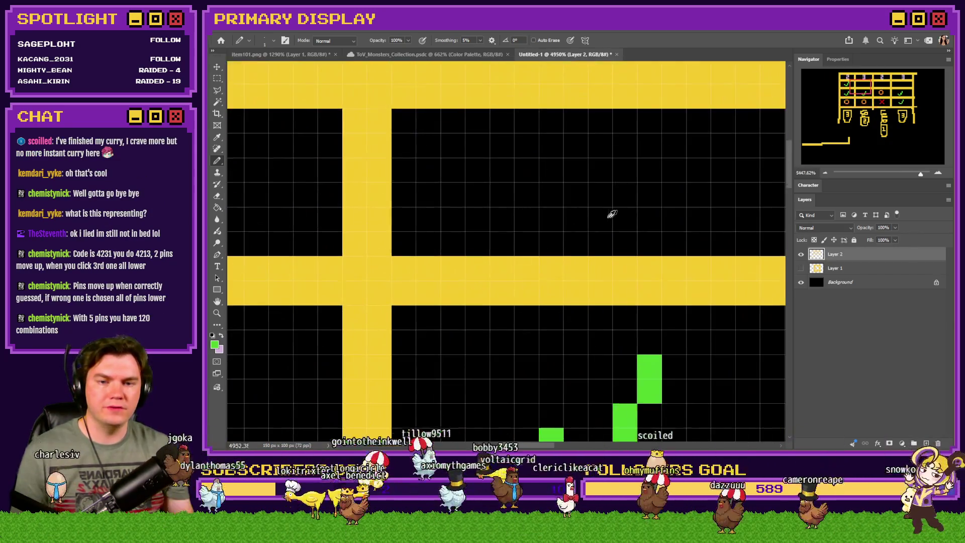
{"action": "mouse_move", "coordinate": [535, 212]}
{"action": "left_mouse_down"}
{"action": "mouse_move", "coordinate": [553, 218]}
{"action": "mouse_move", "coordinate": [596, 190]}
{"action": "mouse_move", "coordinate": [625, 114]}
{"action": "left_mouse_up"}
Fill the empty top-row cell under the 2 with a green check mark
{"action": "scroll", "coordinate": [448, 276], "scroll_direction": "down", "scroll_amount": 3}
{"action": "scroll", "coordinate": [447, 276], "scroll_direction": "down", "scroll_amount": 5}
{"action": "scroll", "coordinate": [673, 276], "scroll_direction": "up", "scroll_amount": 5}
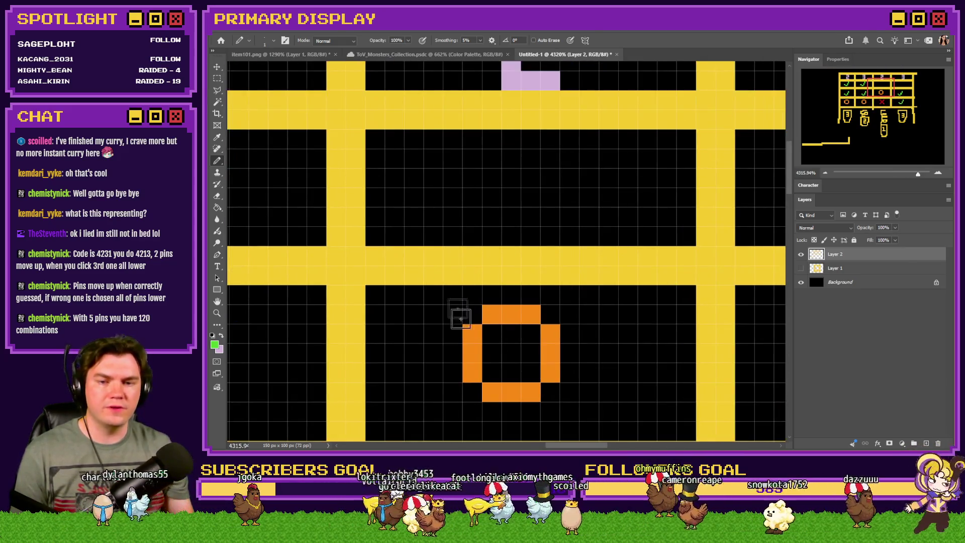
{"action": "scroll", "coordinate": [456, 302], "scroll_direction": "down", "scroll_amount": 3}
{"action": "scroll", "coordinate": [525, 226], "scroll_direction": "up", "scroll_amount": 3}
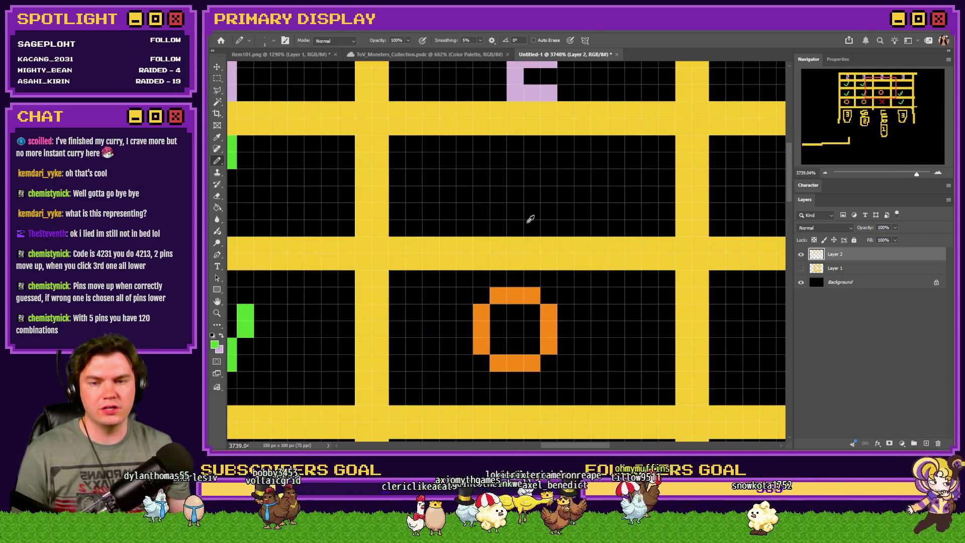
{"action": "scroll", "coordinate": [527, 222], "scroll_direction": "up", "scroll_amount": 2}
{"action": "mouse_move", "coordinate": [498, 243]}
{"action": "left_mouse_down"}
{"action": "mouse_move", "coordinate": [545, 257]}
{"action": "mouse_move", "coordinate": [580, 182]}
{"action": "left_mouse_up"}
{"action": "scroll", "coordinate": [603, 226], "scroll_direction": "down", "scroll_amount": 3}
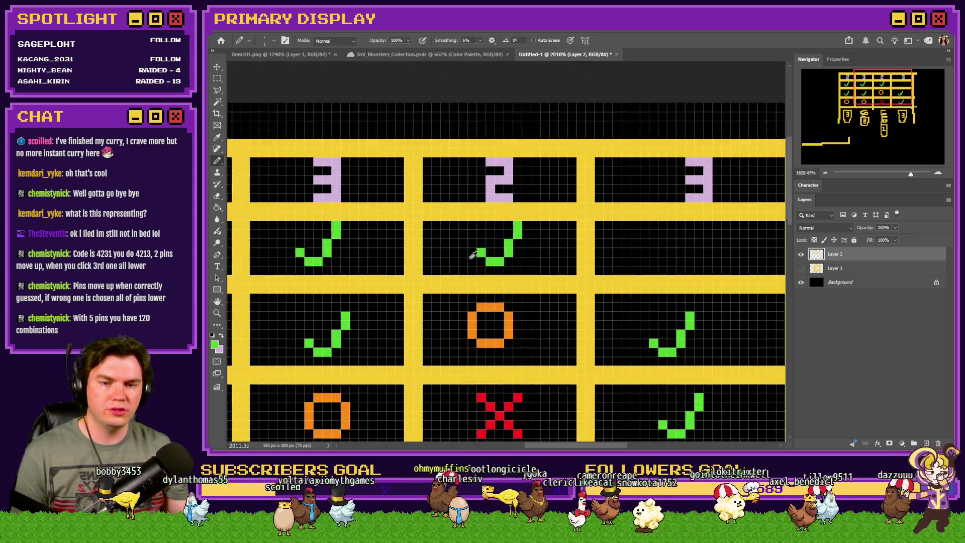
{"action": "scroll", "coordinate": [639, 256], "scroll_direction": "up", "scroll_amount": 2}
{"action": "scroll", "coordinate": [639, 256], "scroll_direction": "up", "scroll_amount": 2}
{"action": "mouse_move", "coordinate": [478, 239]}
{"action": "left_mouse_down"}
{"action": "mouse_move", "coordinate": [493, 251]}
{"action": "mouse_move", "coordinate": [533, 229]}
{"action": "mouse_move", "coordinate": [560, 192]}
{"action": "left_mouse_up"}
{"action": "scroll", "coordinate": [568, 252], "scroll_direction": "down", "scroll_amount": 7}
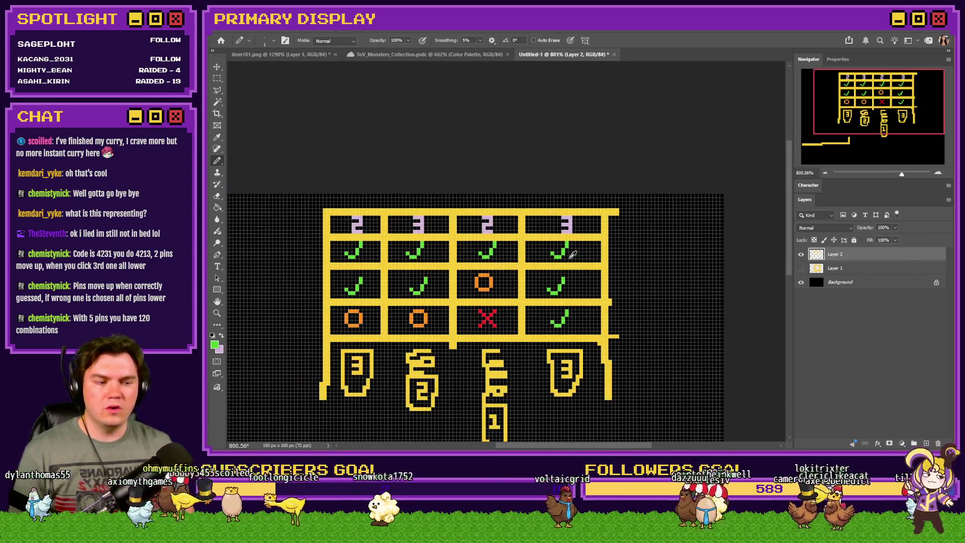
{"action": "scroll", "coordinate": [569, 257], "scroll_direction": "down", "scroll_amount": 2}
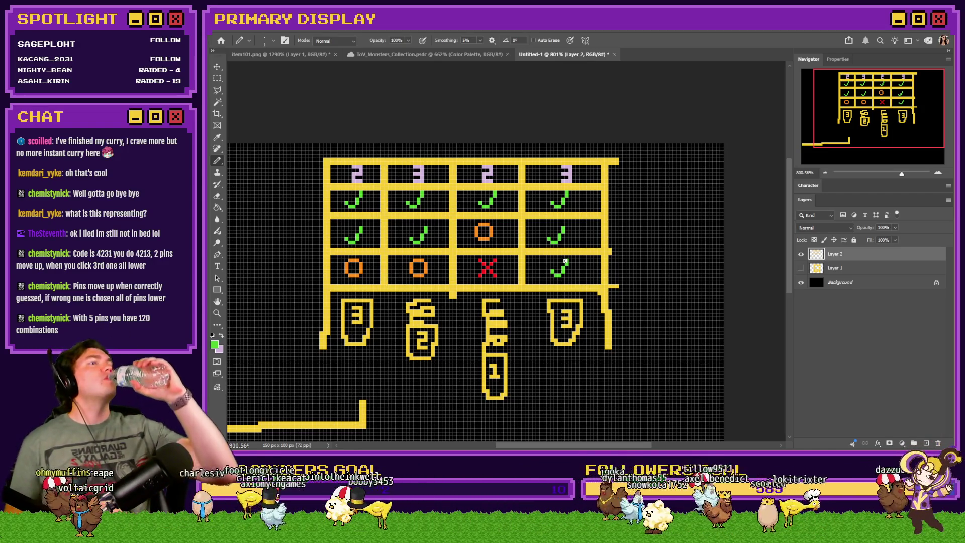
{"action": "key", "text": "ctrl+minus"}
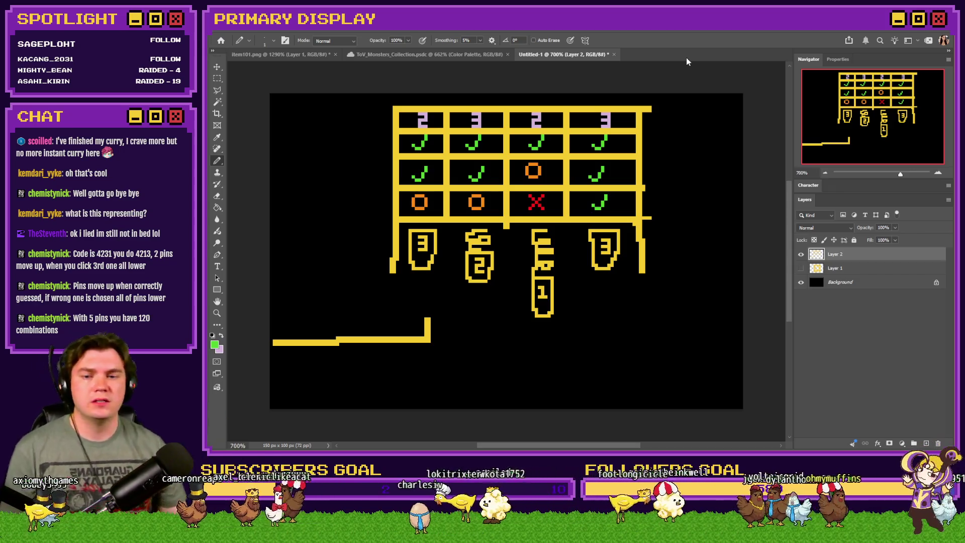
Erase the other numbered pins with a size 5 eraser
{"action": "left_click", "coordinate": [217, 79]}
{"action": "scroll", "coordinate": [569, 235], "scroll_direction": "up", "scroll_amount": 3}
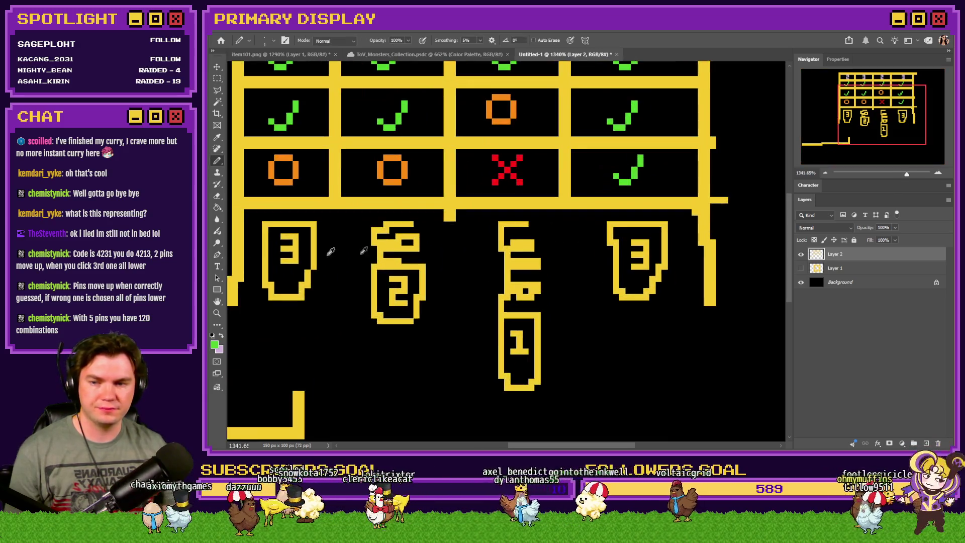
{"action": "left_click", "coordinate": [217, 208]}
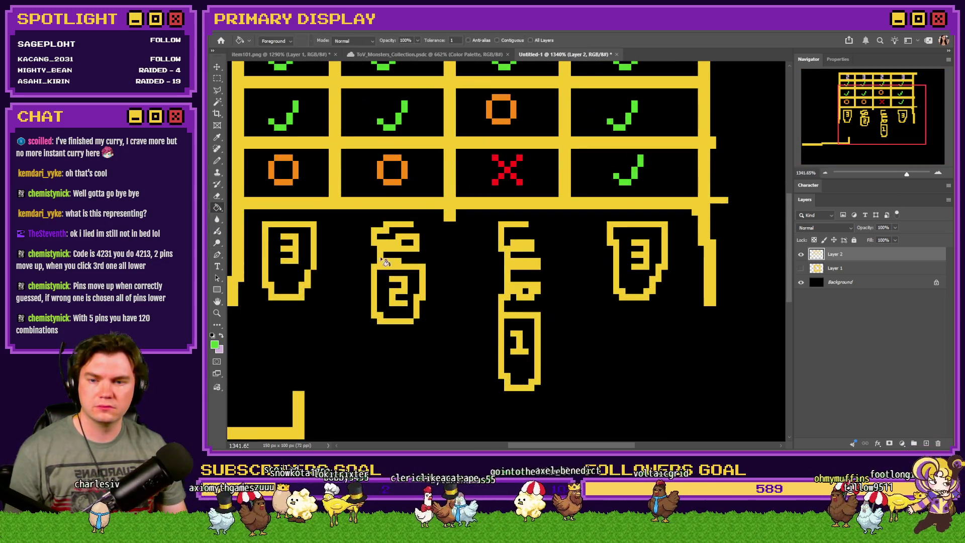
{"action": "left_click", "coordinate": [217, 196]}
{"action": "right_click", "coordinate": [396, 233]}
{"action": "scroll", "coordinate": [563, 377], "scroll_direction": "down", "scroll_amount": 2}
{"action": "left_click", "coordinate": [556, 400]}
{"action": "key", "text": "Return"}
{"action": "mouse_move", "coordinate": [410, 320]}
{"action": "left_mouse_down"}
{"action": "mouse_move", "coordinate": [409, 283]}
{"action": "mouse_move", "coordinate": [385, 232]}
{"action": "mouse_move", "coordinate": [517, 247]}
{"action": "mouse_move", "coordinate": [546, 302]}
{"action": "mouse_move", "coordinate": [506, 297]}
{"action": "mouse_move", "coordinate": [521, 357]}
{"action": "mouse_move", "coordinate": [655, 235]}
{"action": "mouse_move", "coordinate": [635, 263]}
{"action": "left_mouse_up"}
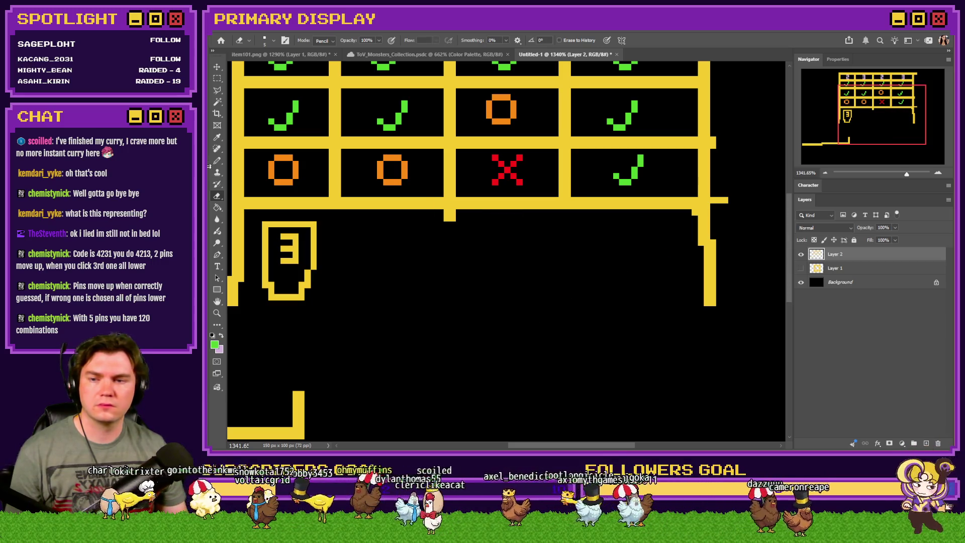
Sample the yellow colour and erase the 3 inside the first pin
{"action": "key", "text": "b"}
{"action": "left_click", "coordinate": [290, 223], "text": "alt"}
{"action": "scroll", "coordinate": [275, 271], "scroll_direction": "up", "scroll_amount": 3, "text": "alt"}
{"action": "left_click", "coordinate": [217, 200]}
{"action": "left_click_drag", "start_coordinate": [291, 223], "coordinate": [297, 251]}
Sketch a hook shape beside the first pin, undoing the stray inverted-U stroke
{"action": "left_click", "coordinate": [217, 161]}
{"action": "scroll", "coordinate": [490, 296], "scroll_direction": "down", "scroll_amount": 3, "text": "alt"}
{"action": "scroll", "coordinate": [429, 279], "scroll_direction": "up", "scroll_amount": 3, "text": "alt"}
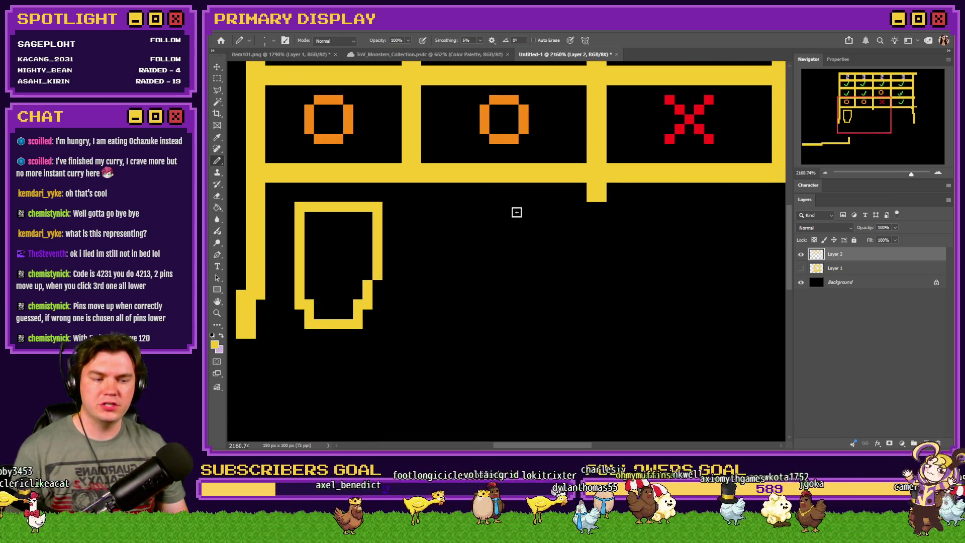
{"action": "mouse_move", "coordinate": [513, 216]}
{"action": "left_mouse_down"}
{"action": "mouse_move", "coordinate": [507, 206]}
{"action": "mouse_move", "coordinate": [487, 215]}
{"action": "mouse_move", "coordinate": [471, 206]}
{"action": "mouse_move", "coordinate": [533, 226]}
{"action": "mouse_move", "coordinate": [472, 208]}
{"action": "mouse_move", "coordinate": [529, 229]}
{"action": "mouse_move", "coordinate": [505, 203]}
{"action": "mouse_move", "coordinate": [522, 235]}
{"action": "mouse_move", "coordinate": [469, 208]}
{"action": "mouse_move", "coordinate": [528, 226]}
{"action": "mouse_move", "coordinate": [474, 258]}
{"action": "mouse_move", "coordinate": [481, 329]}
{"action": "left_mouse_up"}
{"action": "key", "text": "ctrl+z"}
{"action": "key", "text": "ctrl+z"}
{"action": "key", "text": "ctrl+z"}
{"action": "key", "text": "ctrl+z"}
{"action": "key", "text": "ctrl+z"}
{"action": "key", "text": "ctrl+z"}
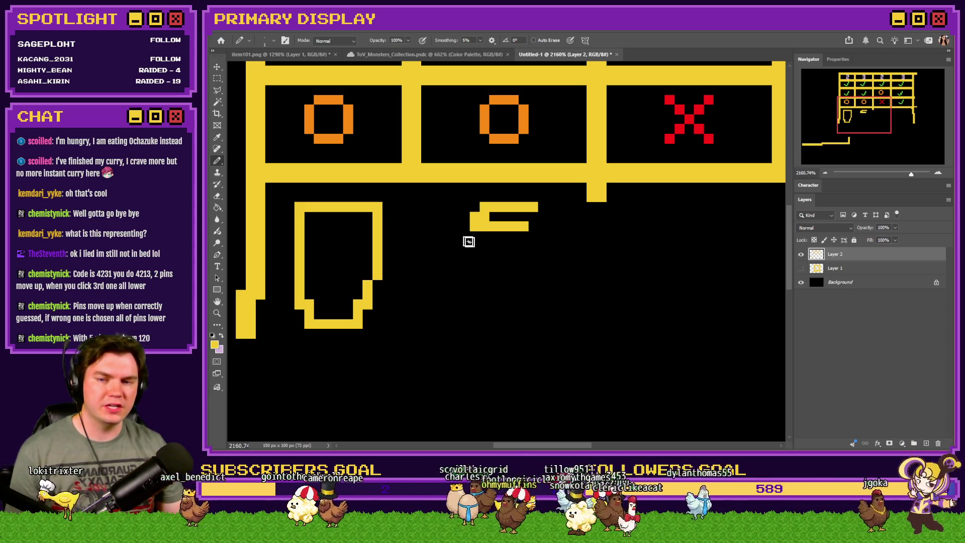
Delete the first pin's lower part and redraw it with a pointed bottom
{"action": "left_click", "coordinate": [218, 78]}
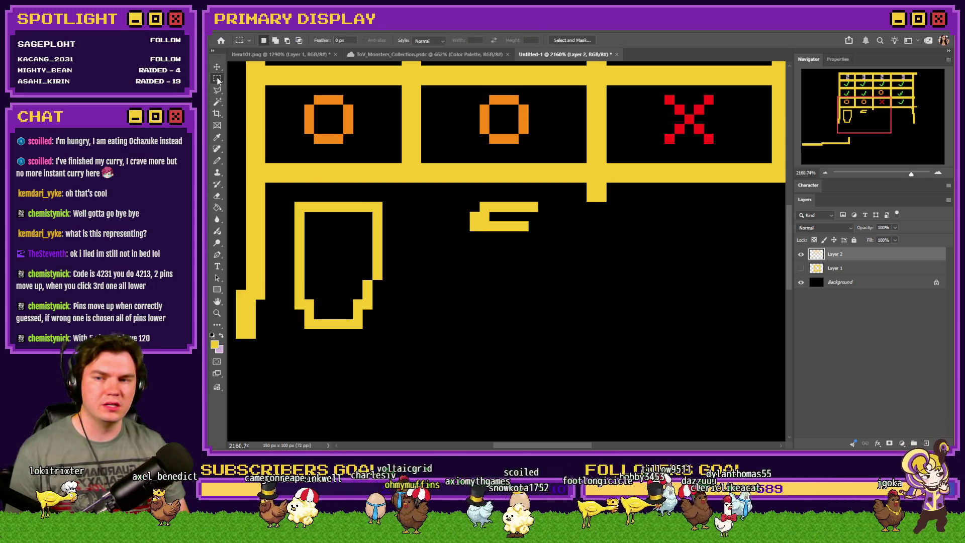
{"action": "mouse_move", "coordinate": [381, 280]}
{"action": "left_mouse_down"}
{"action": "mouse_move", "coordinate": [295, 323]}
{"action": "mouse_move", "coordinate": [296, 333]}
{"action": "mouse_move", "coordinate": [325, 292]}
{"action": "mouse_move", "coordinate": [325, 323]}
{"action": "left_mouse_up"}
{"action": "key", "text": "Delete"}
{"action": "left_click", "coordinate": [217, 161]}
{"action": "scroll", "coordinate": [287, 269], "scroll_direction": "up", "scroll_amount": 2}
{"action": "left_click_drag", "start_coordinate": [417, 292], "coordinate": [418, 324]}
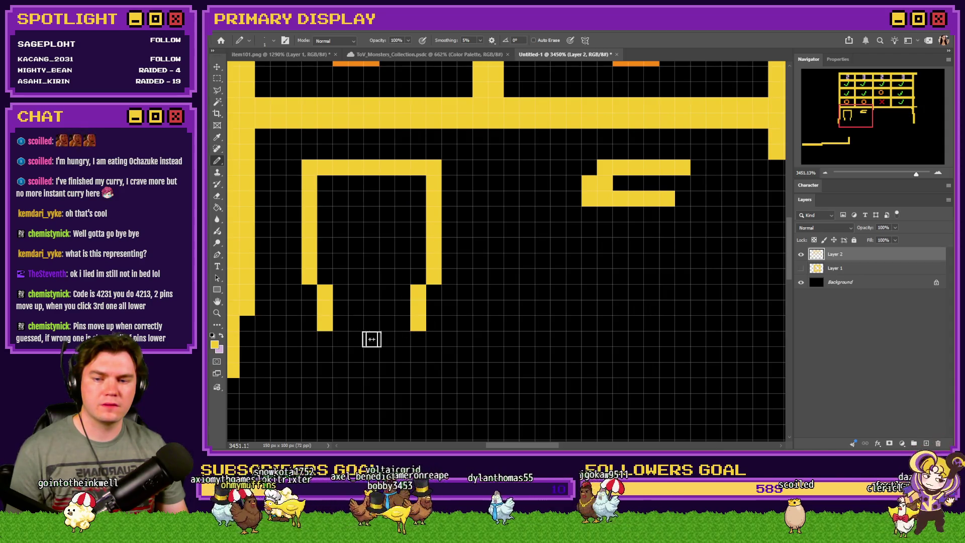
{"action": "left_click", "coordinate": [340, 339]}
{"action": "left_click", "coordinate": [402, 338]}
{"action": "left_click_drag", "start_coordinate": [387, 354], "coordinate": [355, 354]}
{"action": "scroll", "coordinate": [332, 379], "scroll_direction": "down", "scroll_amount": 3}
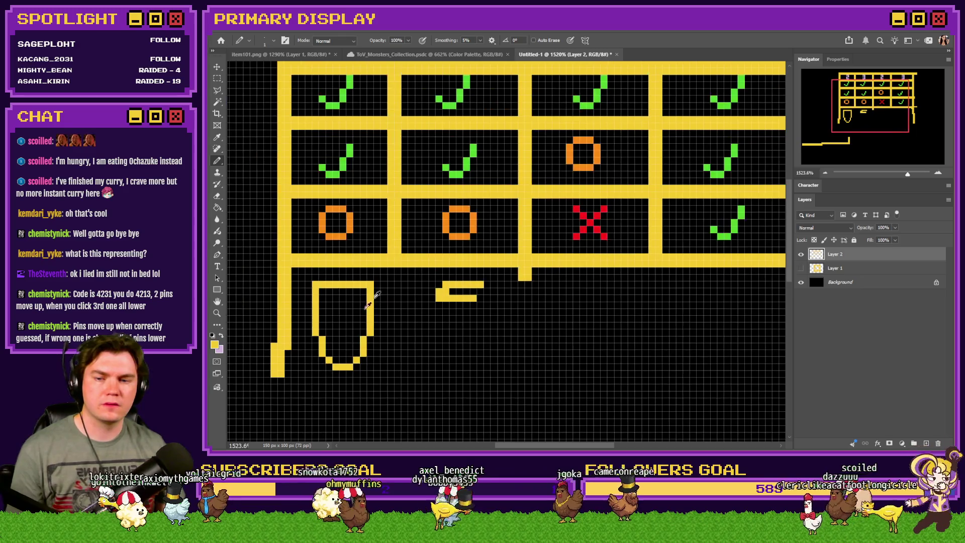
{"action": "left_click", "coordinate": [217, 78]}
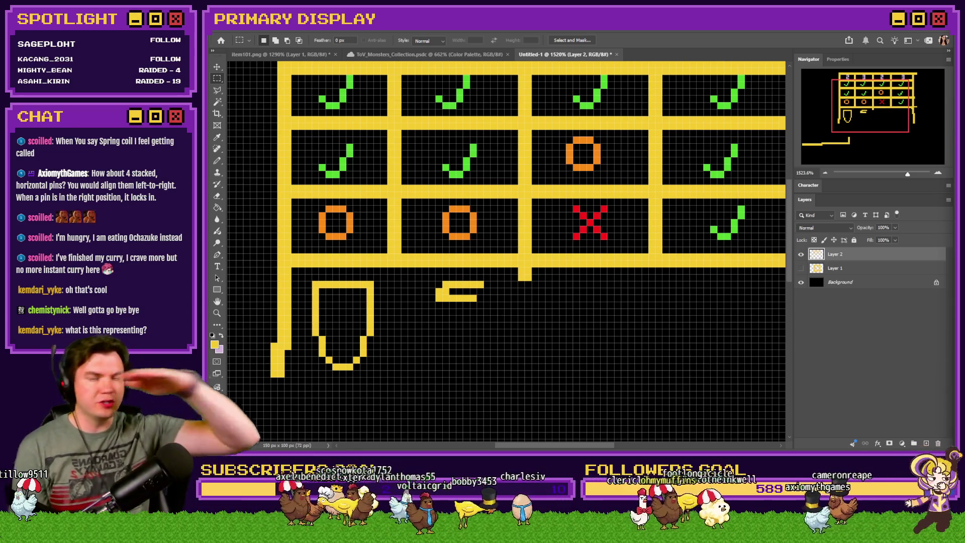
{"action": "scroll", "coordinate": [549, 309], "scroll_direction": "down", "scroll_amount": 3}
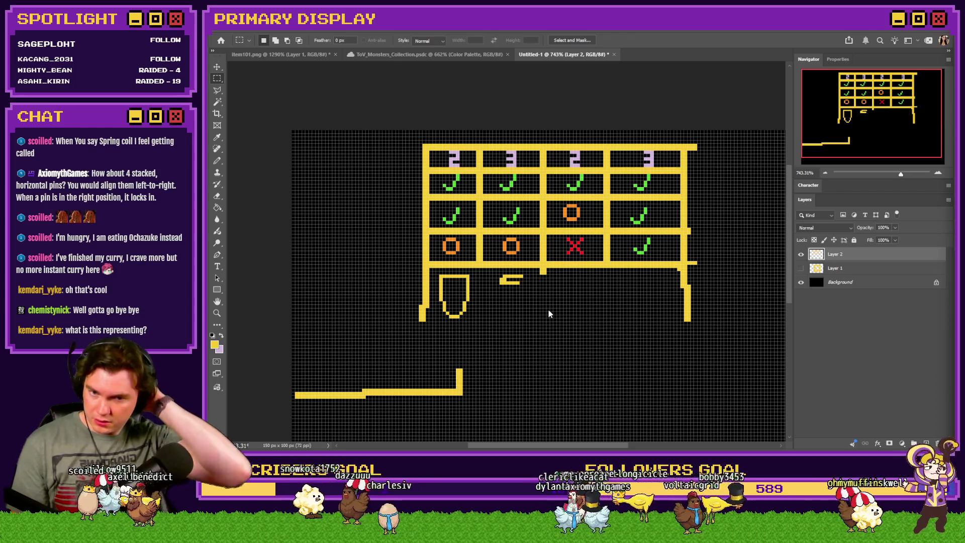
{"action": "scroll", "coordinate": [501, 308], "scroll_direction": "down", "scroll_amount": 2}
{"action": "scroll", "coordinate": [501, 308], "scroll_direction": "up", "scroll_amount": 2}
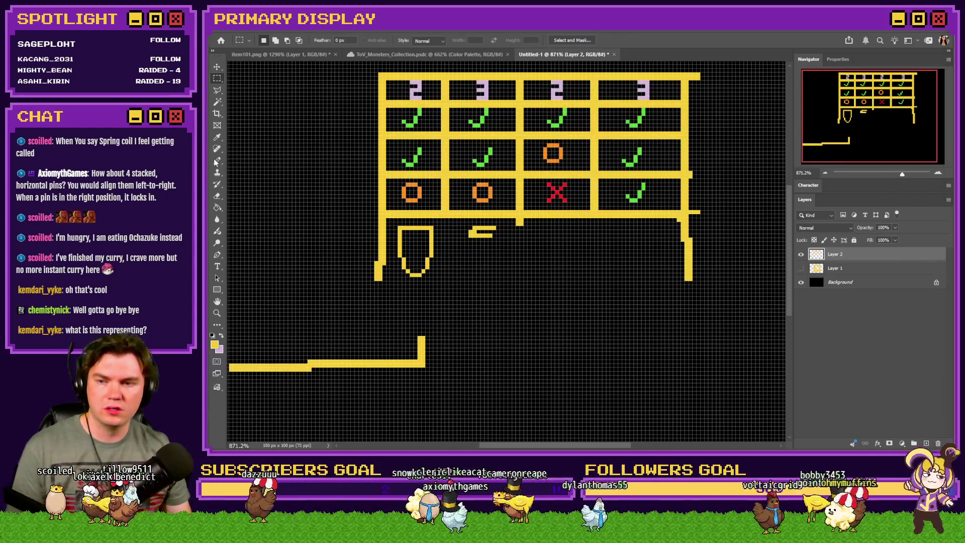
Draw a yellow horizontal key-shaped pin outline with a toothed end below the grid
{"action": "scroll", "coordinate": [511, 298], "scroll_direction": "up", "scroll_amount": 2}
{"action": "left_click", "coordinate": [217, 161]}
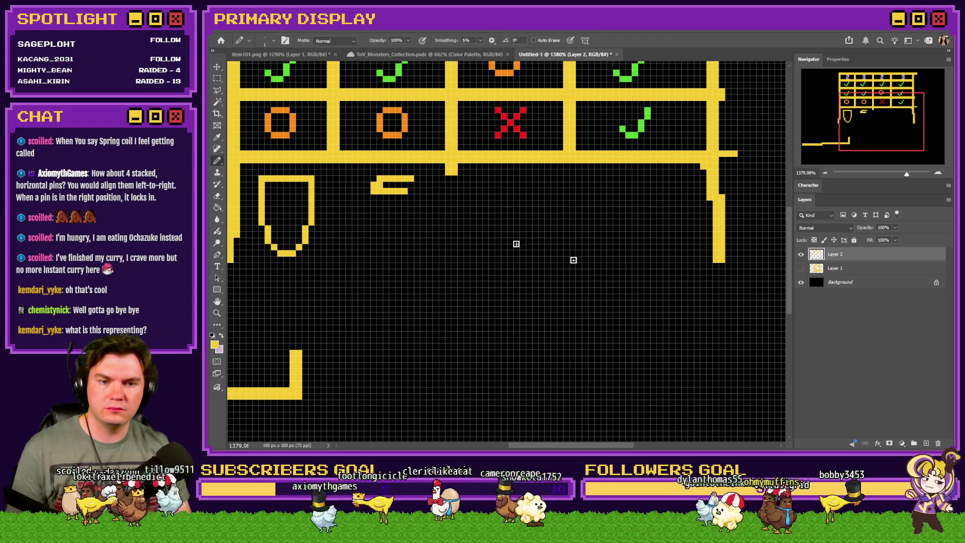
{"action": "mouse_move", "coordinate": [628, 304]}
{"action": "left_mouse_down"}
{"action": "mouse_move", "coordinate": [621, 271]}
{"action": "mouse_move", "coordinate": [606, 301]}
{"action": "mouse_move", "coordinate": [581, 287]}
{"action": "mouse_move", "coordinate": [572, 300]}
{"action": "mouse_move", "coordinate": [559, 283]}
{"action": "mouse_move", "coordinate": [540, 300]}
{"action": "mouse_move", "coordinate": [534, 271]}
{"action": "mouse_move", "coordinate": [535, 304]}
{"action": "mouse_move", "coordinate": [472, 300]}
{"action": "mouse_move", "coordinate": [491, 272]}
{"action": "mouse_move", "coordinate": [531, 274]}
{"action": "mouse_move", "coordinate": [511, 297]}
{"action": "left_mouse_up"}
{"action": "scroll", "coordinate": [557, 276], "scroll_direction": "down", "scroll_amount": 3}
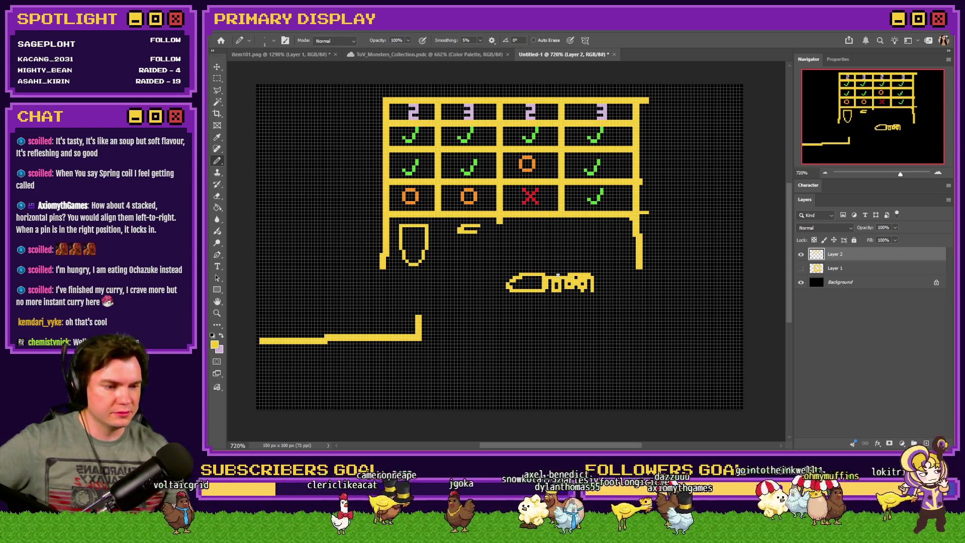
{"action": "left_click", "coordinate": [217, 78]}
{"action": "scroll", "coordinate": [572, 302], "scroll_direction": "up", "scroll_amount": 3}
Duplicate the key pin into four stacked copies and merge them into the main layer
{"action": "left_click_drag", "start_coordinate": [490, 300], "coordinate": [448, 297]}
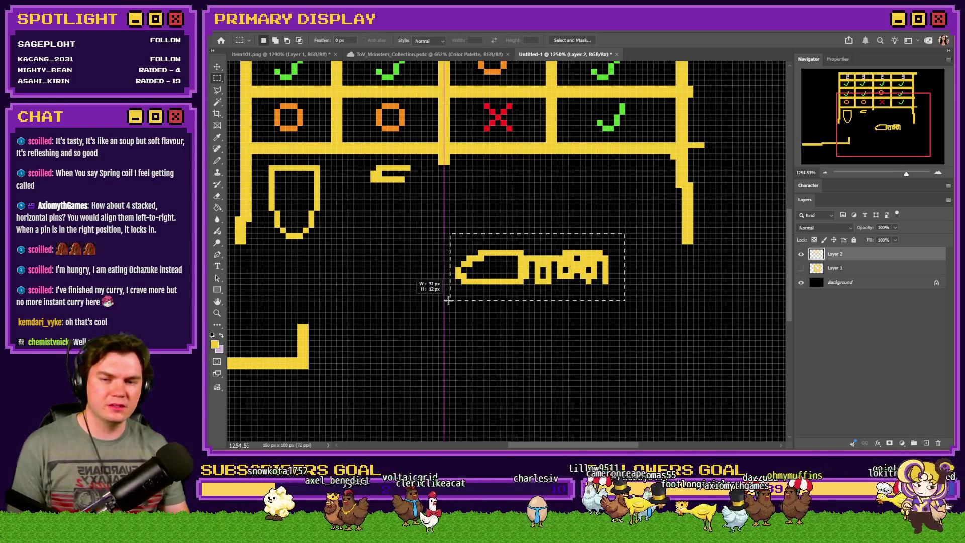
{"action": "key", "text": "ctrl+j"}
{"action": "scroll", "coordinate": [573, 300], "scroll_direction": "up", "scroll_amount": 2}
{"action": "left_click_drag", "start_coordinate": [585, 268], "coordinate": [585, 342]}
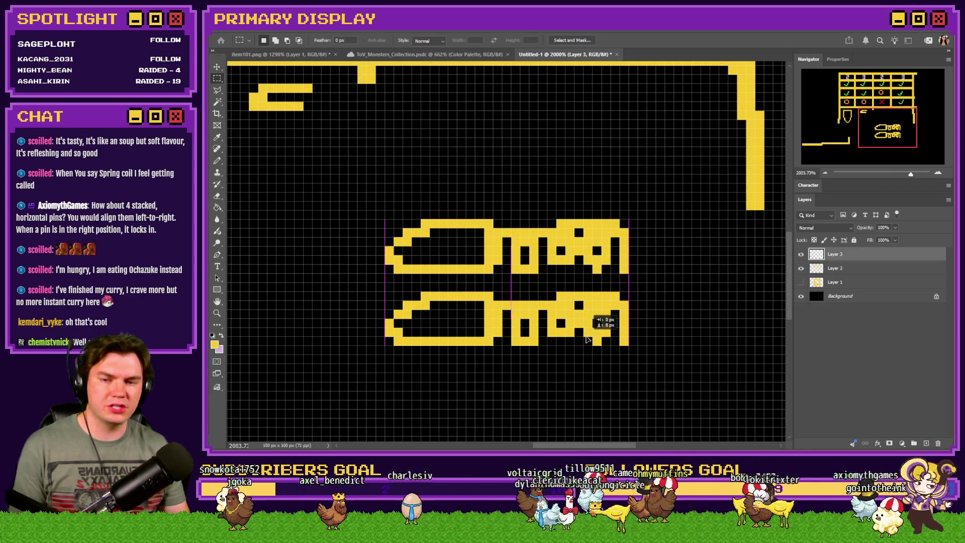
{"action": "key", "text": "ctrl+j"}
{"action": "left_click_drag", "start_coordinate": [586, 295], "coordinate": [585, 358]}
{"action": "scroll", "coordinate": [583, 354], "scroll_direction": "down", "scroll_amount": 2}
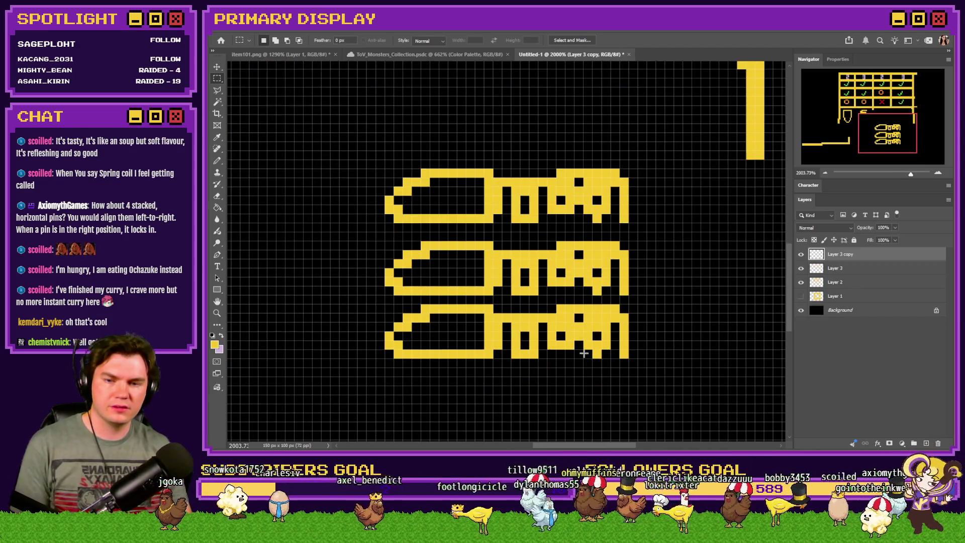
{"action": "scroll", "coordinate": [542, 331], "scroll_direction": "down", "scroll_amount": 4}
{"action": "key", "text": "ctrl+j"}
{"action": "left_click_drag", "start_coordinate": [571, 280], "coordinate": [587, 317]}
{"action": "key", "text": "ctrl+e"}
{"action": "key", "text": "ctrl+e"}
{"action": "key", "text": "ctrl+e"}
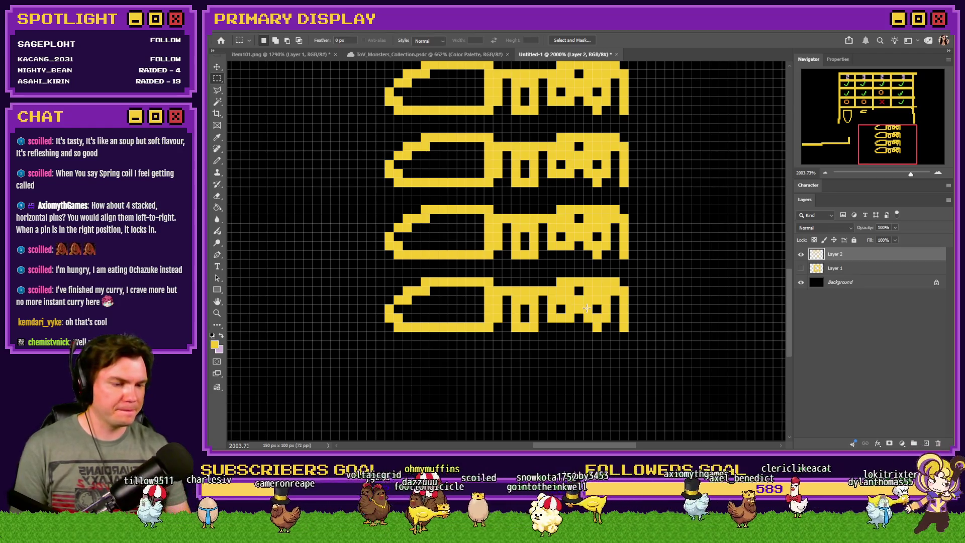
Shorten the blades of the top two pins by cutting a shaft section and rejoining
{"action": "scroll", "coordinate": [587, 307], "scroll_direction": "down", "scroll_amount": 3}
{"action": "scroll", "coordinate": [551, 201], "scroll_direction": "up", "scroll_amount": 1}
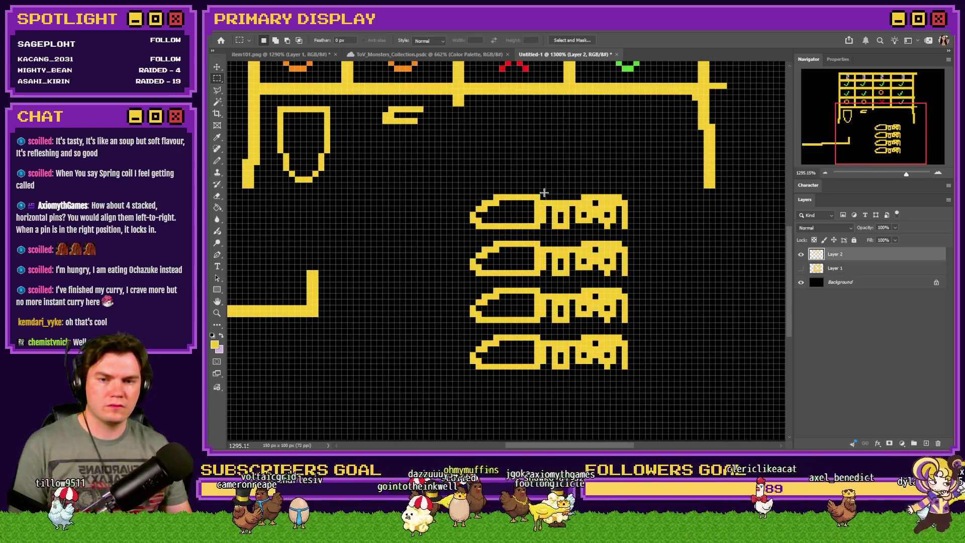
{"action": "left_click_drag", "start_coordinate": [557, 216], "coordinate": [563, 229]}
{"action": "mouse_move", "coordinate": [541, 191]}
{"action": "left_mouse_down"}
{"action": "mouse_move", "coordinate": [583, 211]}
{"action": "mouse_move", "coordinate": [569, 230]}
{"action": "left_mouse_up"}
{"action": "key", "text": "Delete"}
{"action": "mouse_move", "coordinate": [537, 191]}
{"action": "left_mouse_down"}
{"action": "mouse_move", "coordinate": [468, 230]}
{"action": "mouse_move", "coordinate": [532, 211]}
{"action": "left_mouse_up"}
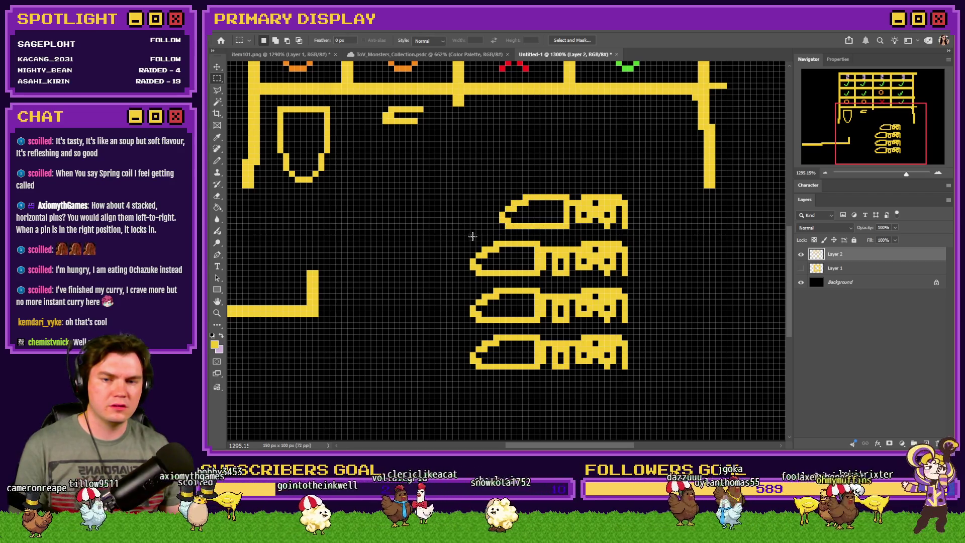
{"action": "mouse_move", "coordinate": [540, 235]}
{"action": "left_mouse_down"}
{"action": "mouse_move", "coordinate": [598, 266]}
{"action": "mouse_move", "coordinate": [603, 281]}
{"action": "left_mouse_up"}
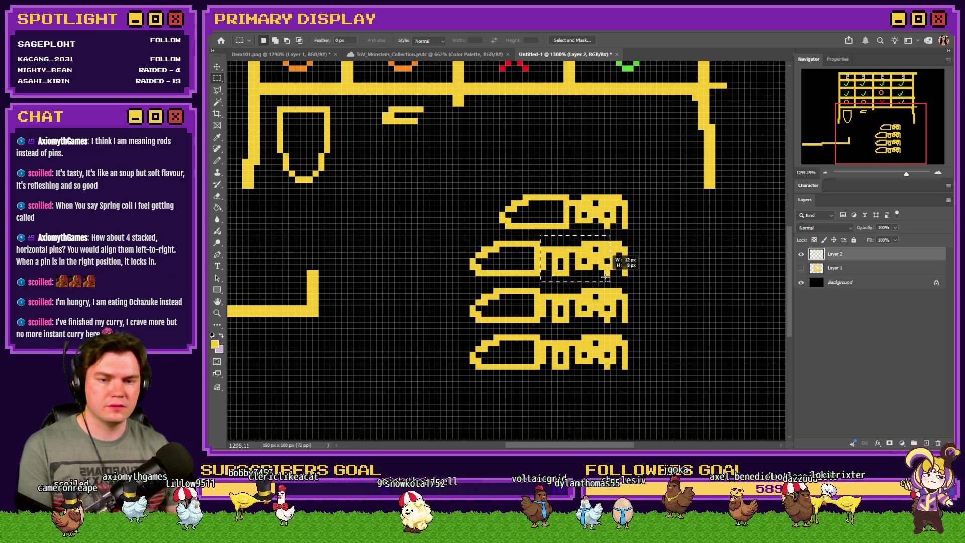
{"action": "key", "text": "Delete"}
{"action": "mouse_move", "coordinate": [467, 240]}
{"action": "left_mouse_down"}
{"action": "mouse_move", "coordinate": [542, 277]}
{"action": "mouse_move", "coordinate": [567, 257]}
{"action": "left_mouse_up"}
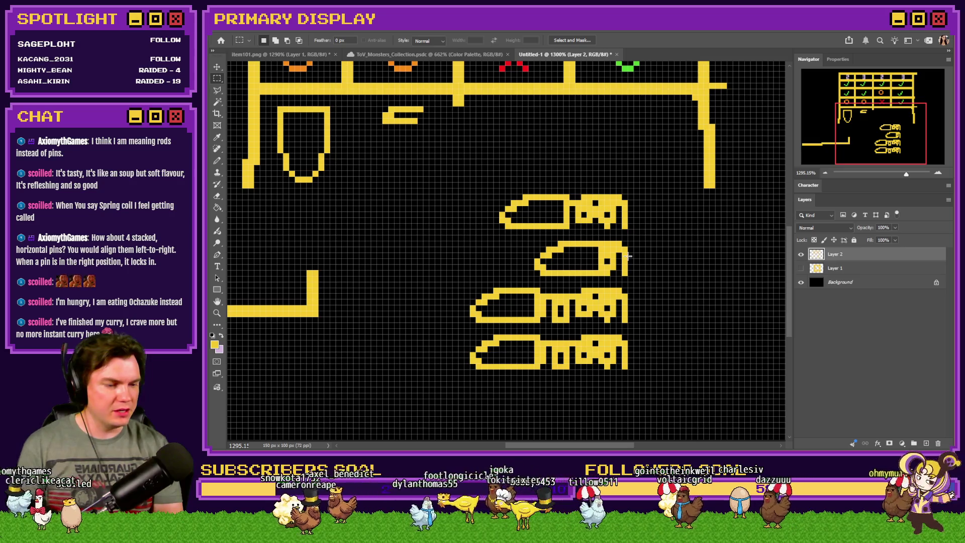
Select all four horizontal pins and delete them
{"action": "scroll", "coordinate": [628, 259], "scroll_direction": "down", "scroll_amount": 3}
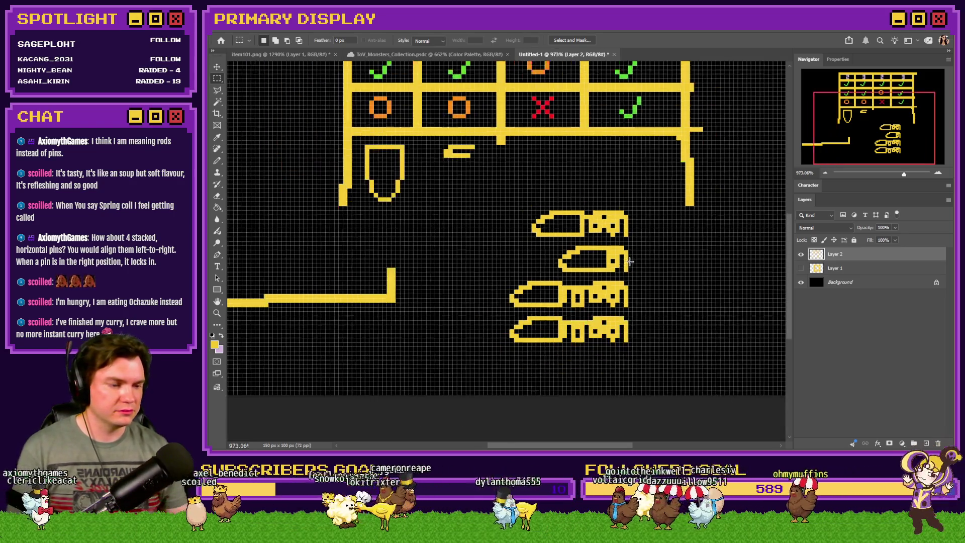
{"action": "scroll", "coordinate": [615, 277], "scroll_direction": "up", "scroll_amount": 1}
{"action": "left_click_drag", "start_coordinate": [656, 190], "coordinate": [495, 347]}
{"action": "key", "text": "Delete"}
Draw a horizontal yellow bar below the grid, undoing a stray stroke
{"action": "left_click", "coordinate": [217, 160]}
{"action": "scroll", "coordinate": [535, 203], "scroll_direction": "up", "scroll_amount": 2}
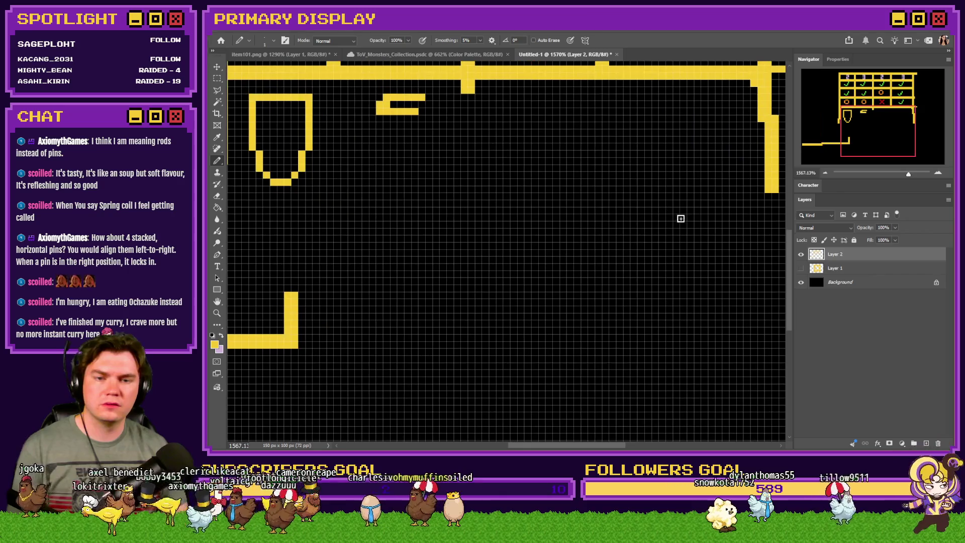
{"action": "left_click_drag", "start_coordinate": [697, 227], "coordinate": [567, 226]}
{"action": "key", "text": "ctrl+z"}
{"action": "mouse_move", "coordinate": [706, 223]}
{"action": "left_mouse_down"}
{"action": "mouse_move", "coordinate": [596, 222]}
{"action": "mouse_move", "coordinate": [703, 232]}
{"action": "left_mouse_up"}
{"action": "scroll", "coordinate": [548, 228], "scroll_direction": "down", "scroll_amount": 2}
{"action": "scroll", "coordinate": [564, 220], "scroll_direction": "up", "scroll_amount": 2}
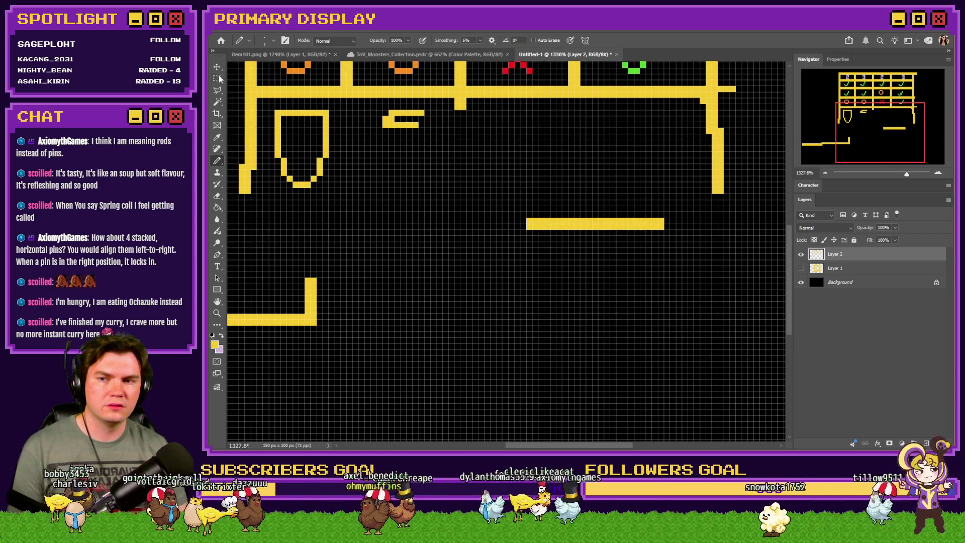
Copy and nudge the bar into four stacked bars merged onto one layer
{"action": "left_click", "coordinate": [218, 77]}
{"action": "mouse_move", "coordinate": [525, 230]}
{"action": "left_mouse_down"}
{"action": "mouse_move", "coordinate": [664, 217]}
{"action": "mouse_move", "coordinate": [548, 247]}
{"action": "mouse_move", "coordinate": [538, 227]}
{"action": "mouse_move", "coordinate": [578, 240]}
{"action": "mouse_move", "coordinate": [562, 311]}
{"action": "left_mouse_up"}
{"action": "key", "text": "ctrl+j"}
{"action": "key", "text": "ctrl+d"}
{"action": "key", "text": "ctrl+e"}
{"action": "key", "text": "ctrl+j"}
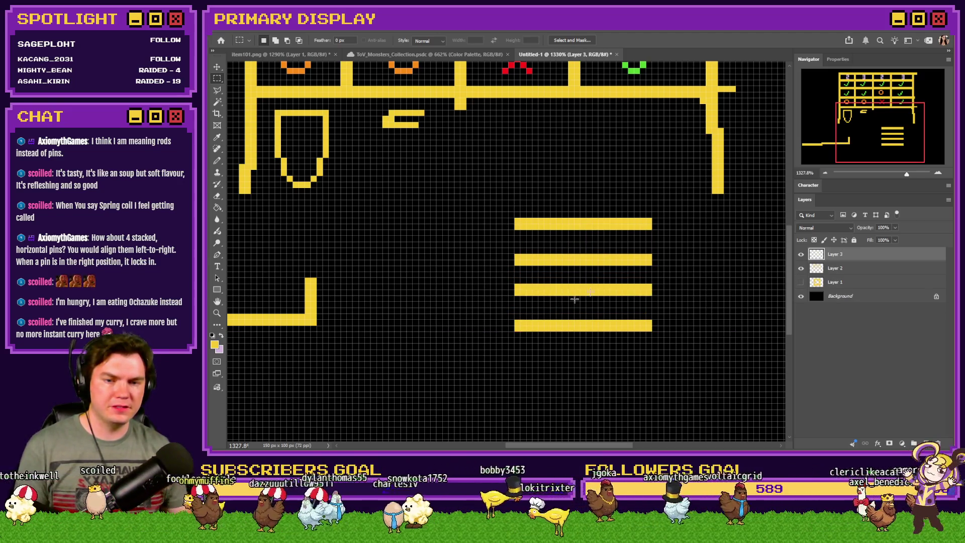
{"action": "key", "text": "ctrl+Down"}
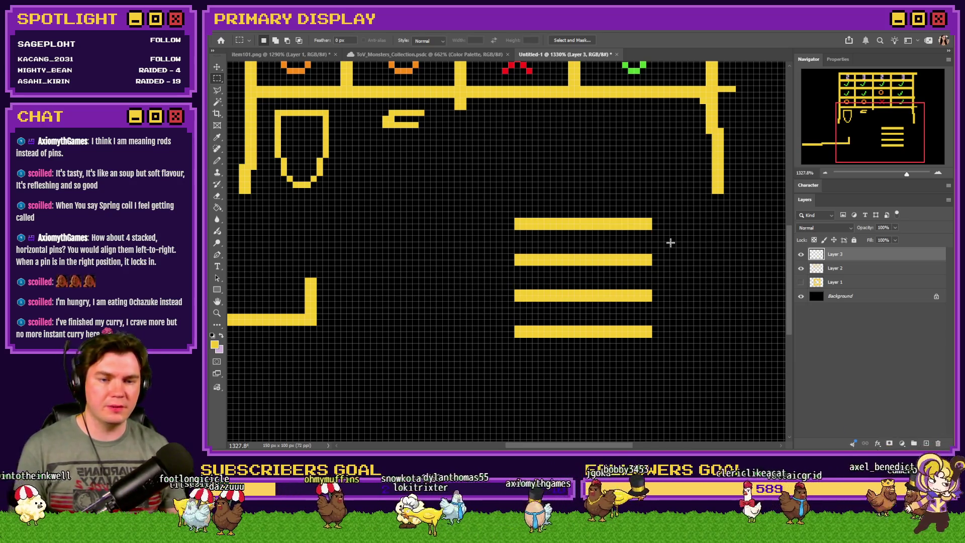
{"action": "key", "text": "ctrl+e"}
Stagger the top, third and bottom bars left or right, then select all four
{"action": "mouse_move", "coordinate": [666, 206]}
{"action": "left_mouse_down"}
{"action": "mouse_move", "coordinate": [505, 234]}
{"action": "mouse_move", "coordinate": [585, 233]}
{"action": "left_mouse_up"}
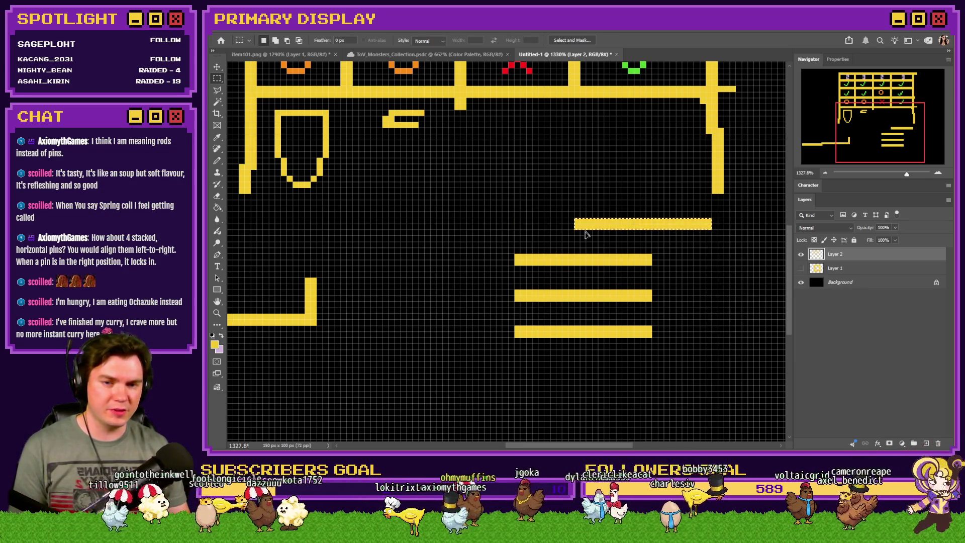
{"action": "left_click_drag", "start_coordinate": [498, 310], "coordinate": [497, 312]}
{"action": "left_click_drag", "start_coordinate": [568, 302], "coordinate": [550, 303], "text": "ctrl"}
{"action": "mouse_move", "coordinate": [662, 318]}
{"action": "left_mouse_down"}
{"action": "mouse_move", "coordinate": [523, 352]}
{"action": "mouse_move", "coordinate": [573, 342]}
{"action": "left_mouse_up"}
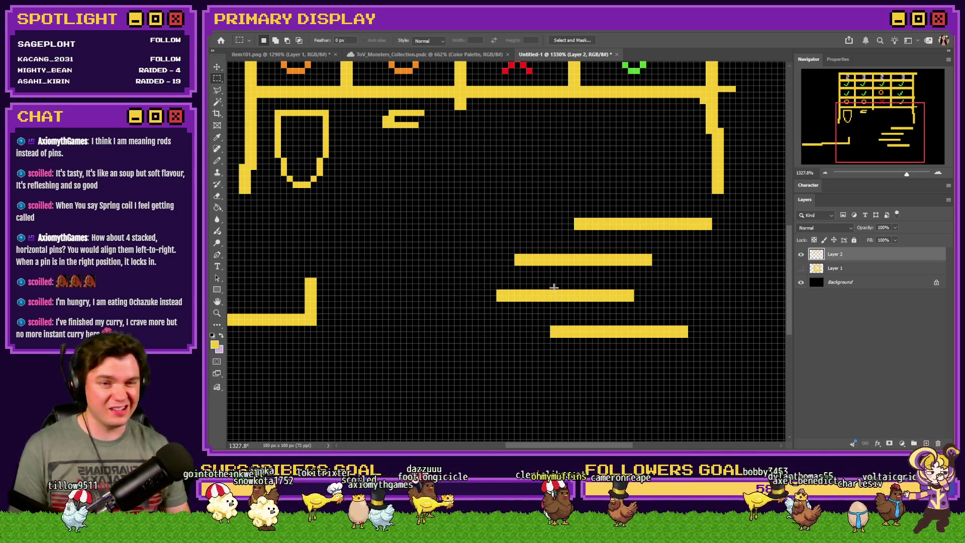
{"action": "scroll", "coordinate": [552, 287], "scroll_direction": "down", "scroll_amount": 3}
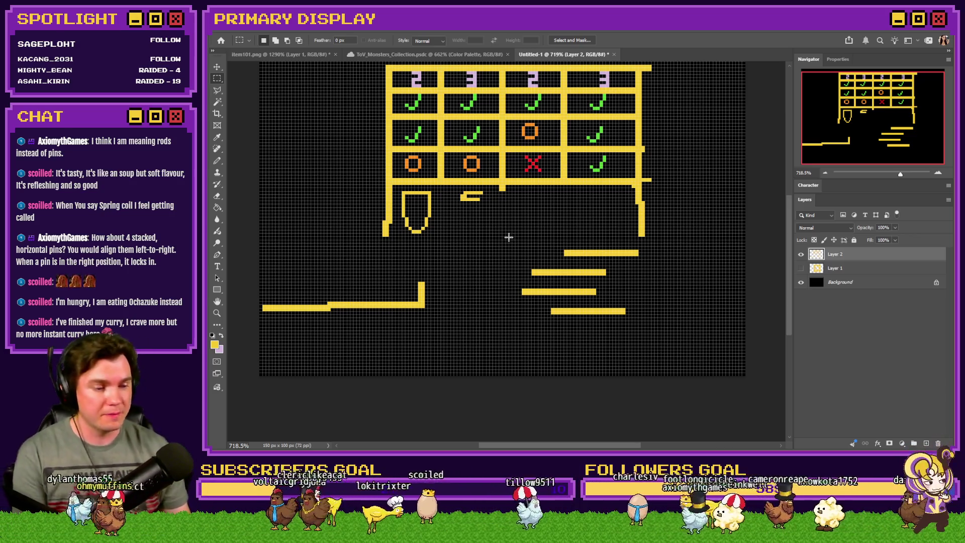
{"action": "left_click_drag", "start_coordinate": [638, 243], "coordinate": [509, 330]}
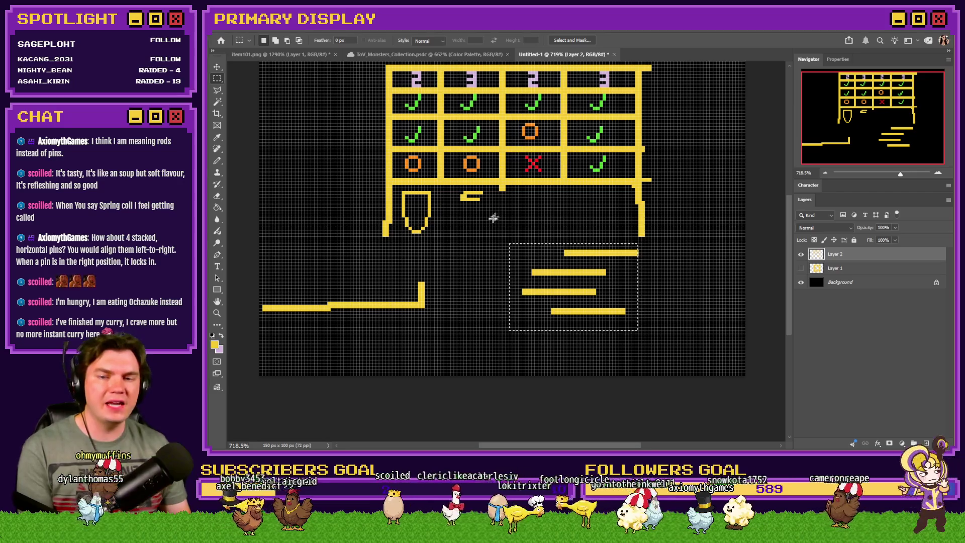
Delete the four staggered bars and switch to the 'oblivion lockpicking' image results in the browser
{"action": "key", "text": "Delete"}
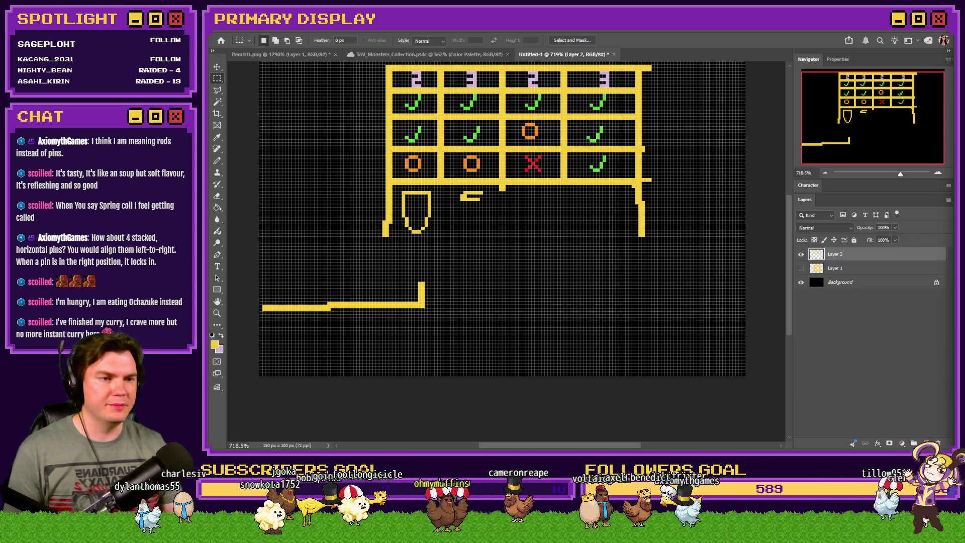
{"action": "key", "text": "alt+Tab"}
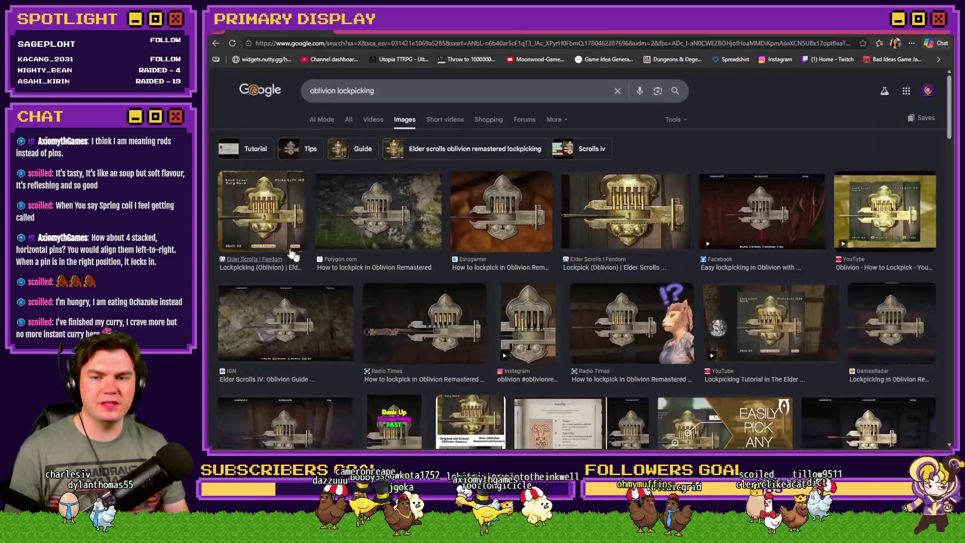
Open the first Oblivion lockpicking image result full-size in a new tab
{"action": "left_click", "coordinate": [270, 220]}
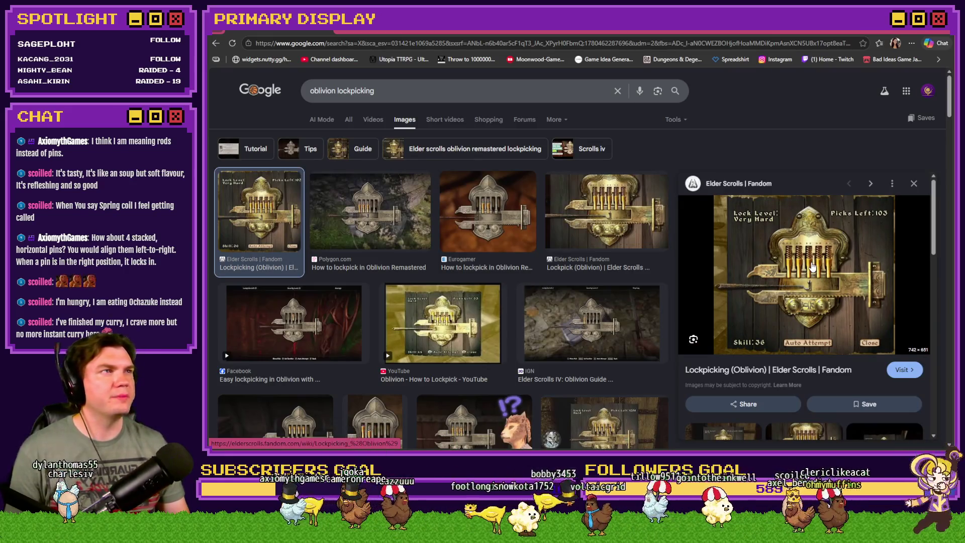
{"action": "right_click", "coordinate": [814, 267]}
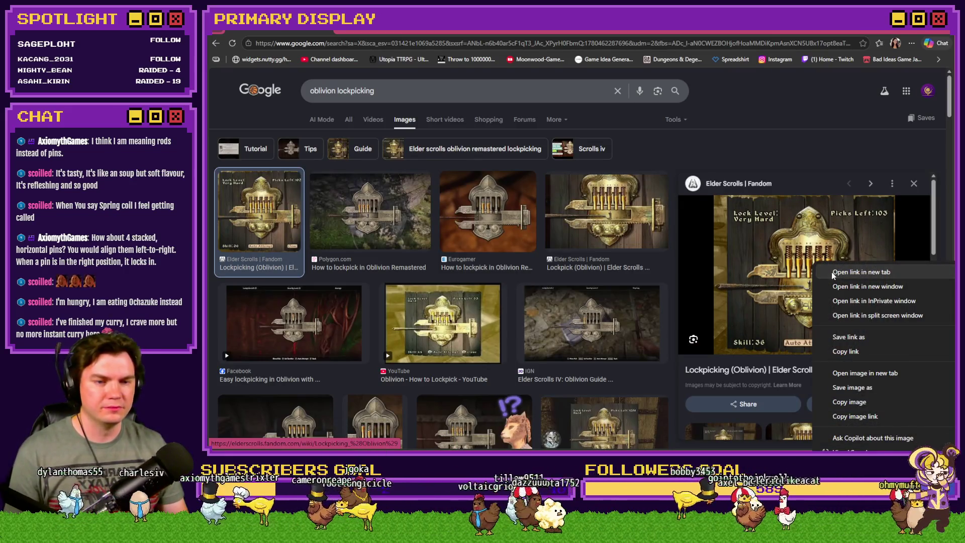
{"action": "left_click", "coordinate": [855, 378]}
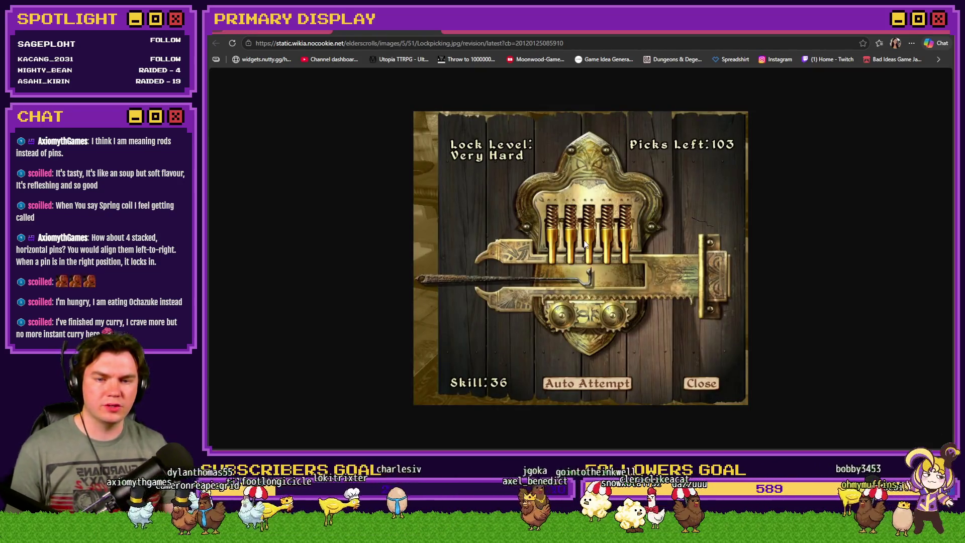
Zoom into the image to study the spring-topped pins, then return to the Tomb of Vercilias board
{"action": "scroll", "coordinate": [595, 233], "scroll_direction": "up", "scroll_amount": 6, "text": "ctrl"}
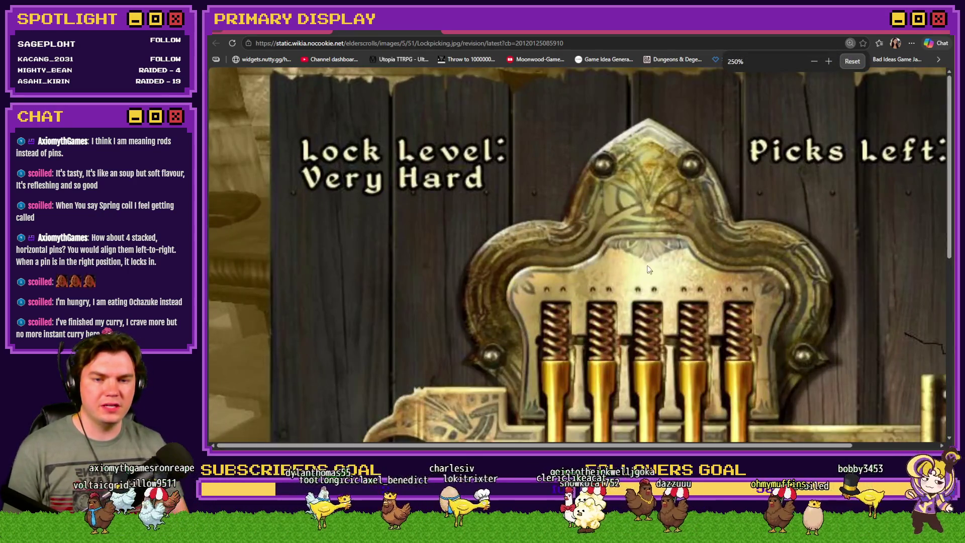
{"action": "mouse_move", "coordinate": [950, 147]}
{"action": "left_mouse_down"}
{"action": "mouse_move", "coordinate": [950, 221]}
{"action": "mouse_move", "coordinate": [949, 209]}
{"action": "left_mouse_up"}
{"action": "left_click_drag", "start_coordinate": [548, 445], "coordinate": [583, 446]}
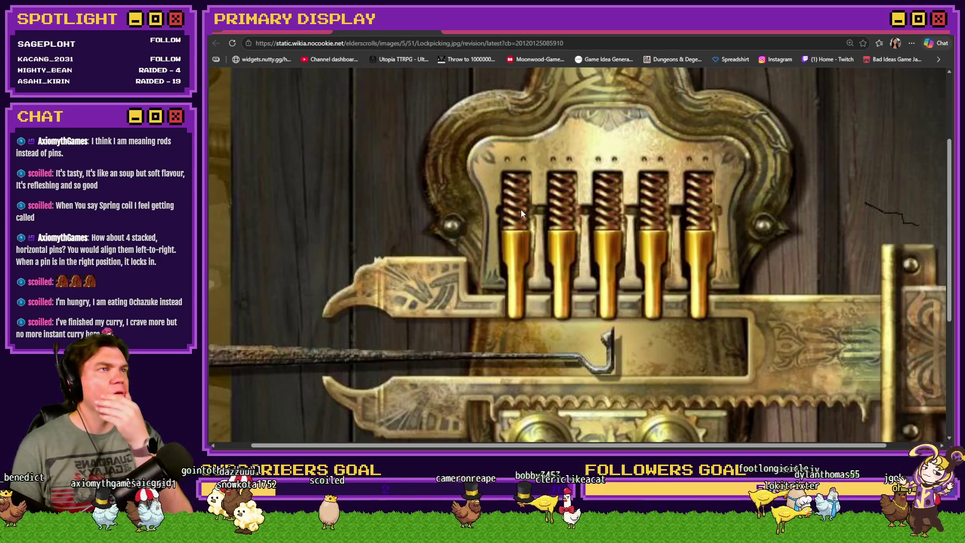
{"action": "scroll", "coordinate": [520, 210], "scroll_direction": "down", "scroll_amount": 5}
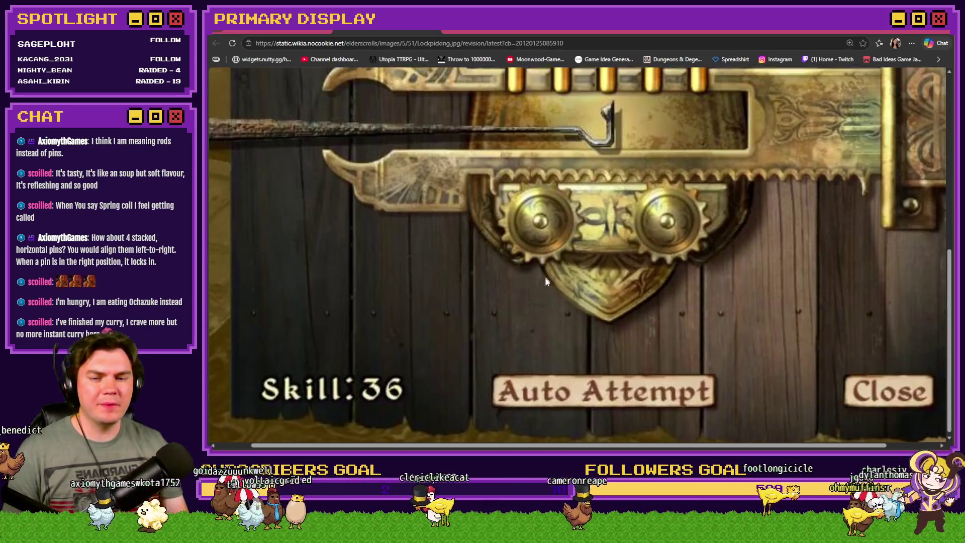
{"action": "scroll", "coordinate": [543, 286], "scroll_direction": "up", "scroll_amount": 5}
{"action": "scroll", "coordinate": [540, 289], "scroll_direction": "down", "scroll_amount": 4}
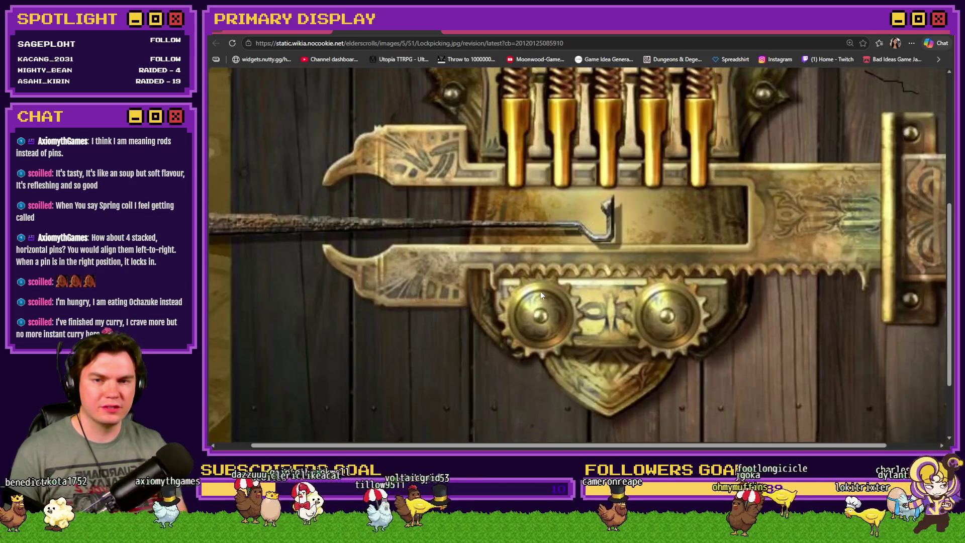
{"action": "scroll", "coordinate": [540, 291], "scroll_direction": "up", "scroll_amount": 4}
{"action": "scroll", "coordinate": [539, 290], "scroll_direction": "up", "scroll_amount": 1}
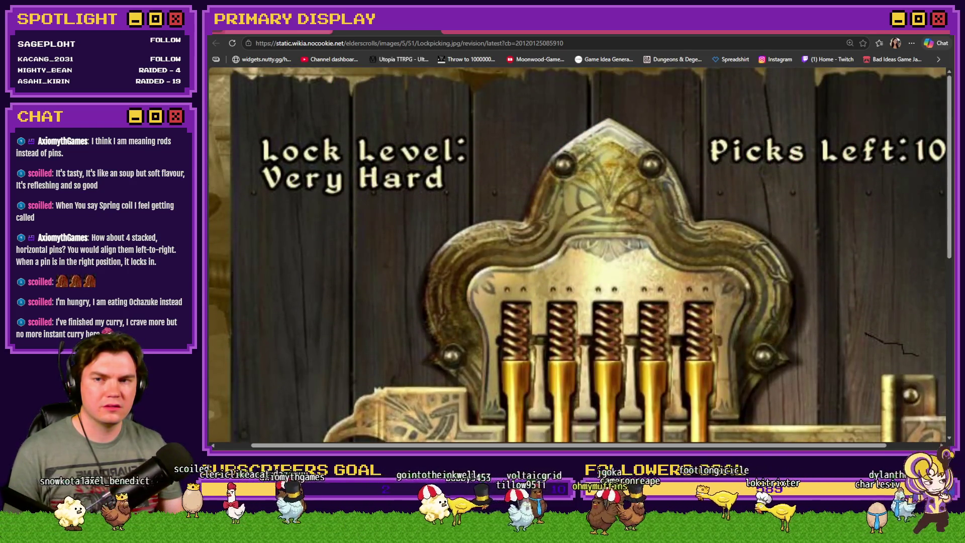
{"action": "left_click", "coordinate": [304, 31]}
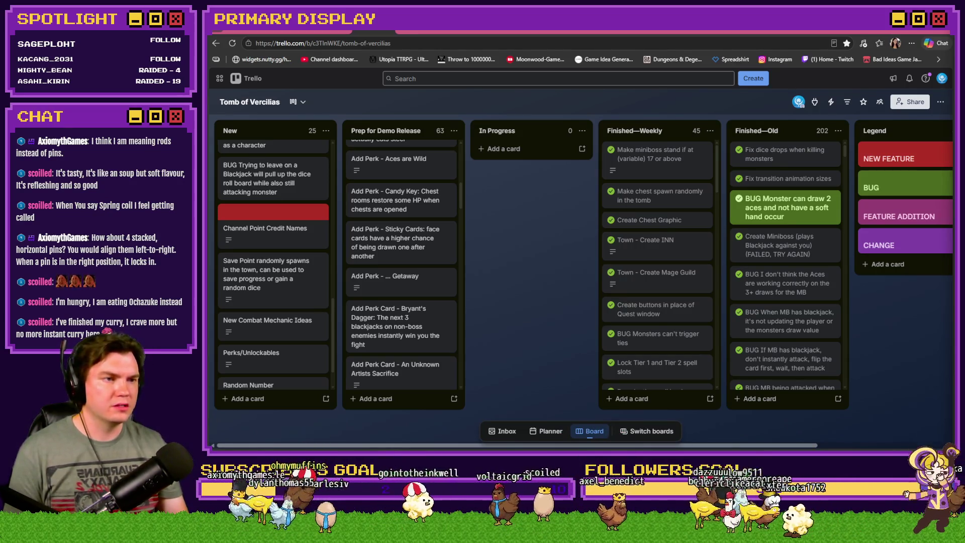
Play the 'Oblivion Remastered Lockpicking Guide' video from its beginning
{"action": "key", "text": "alt+Tab"}
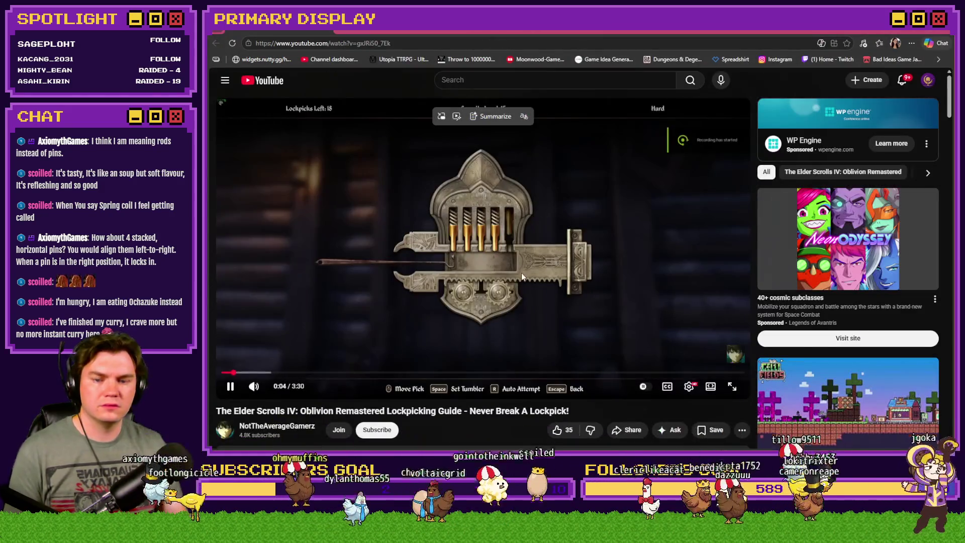
{"action": "key", "text": "shift+period"}
{"action": "key", "text": "space"}
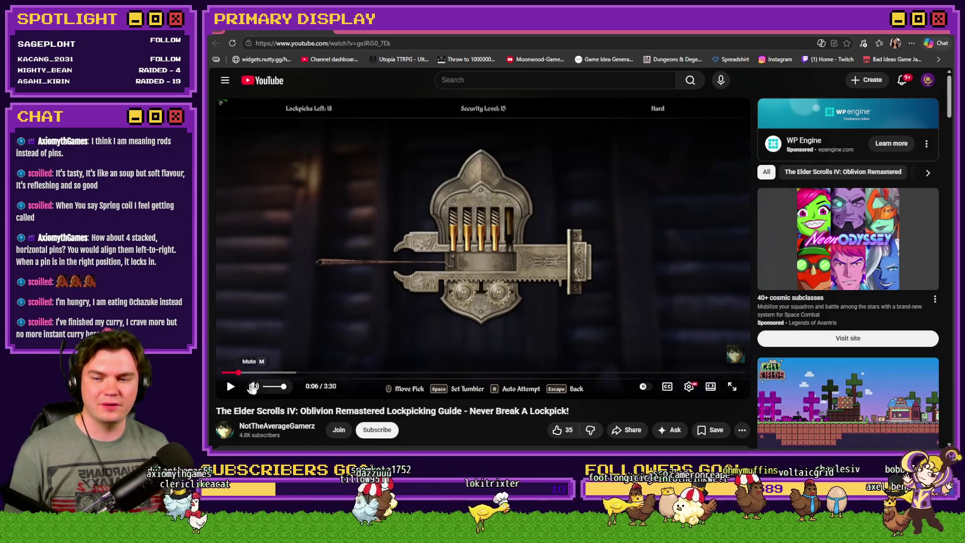
{"action": "left_click", "coordinate": [359, 273]}
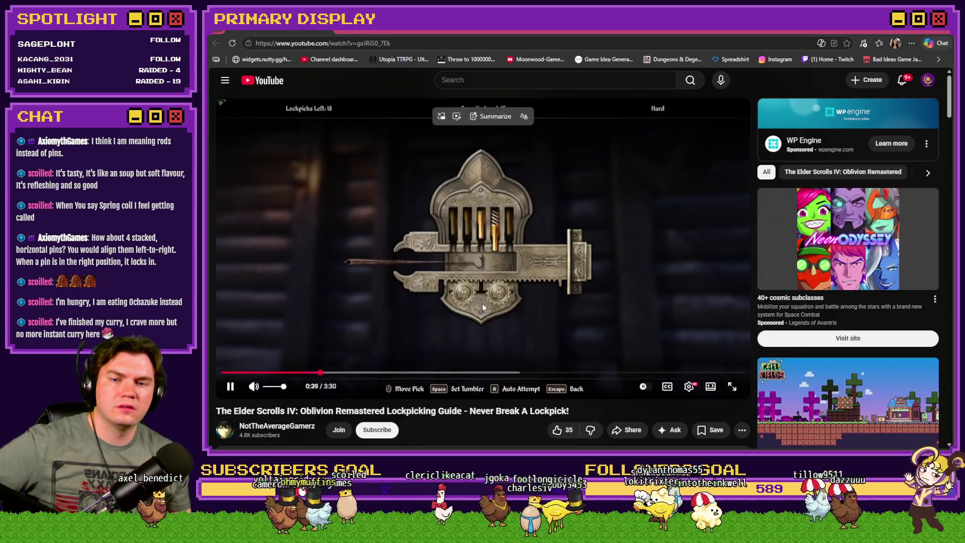
{"action": "left_click", "coordinate": [224, 372]}
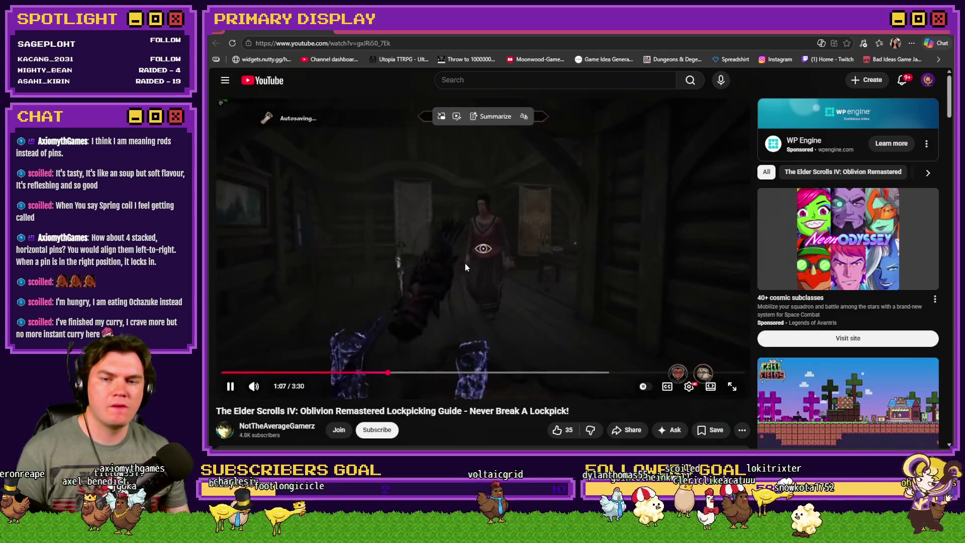
Pause the lockpicking guide and close its YouTube tab
{"action": "left_click", "coordinate": [465, 263]}
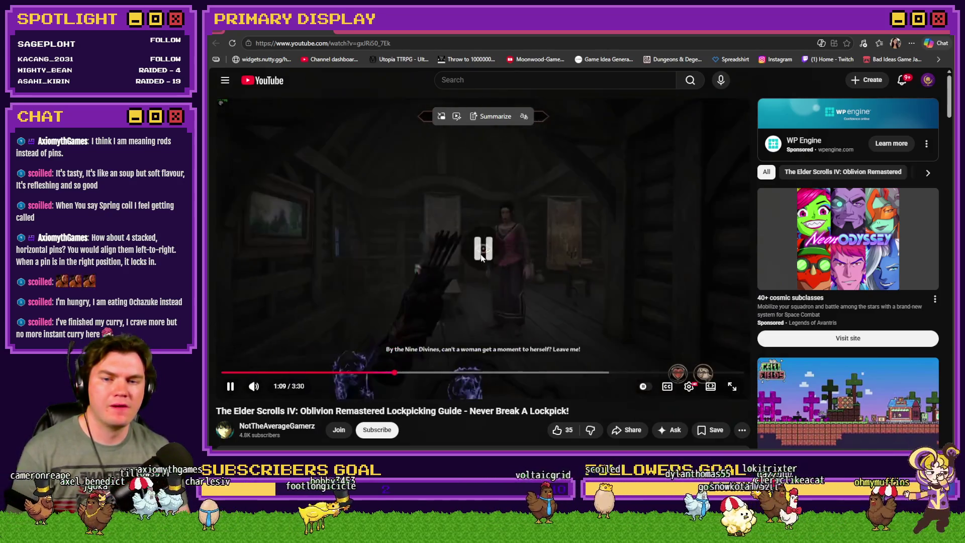
{"action": "left_click", "coordinate": [327, 31]}
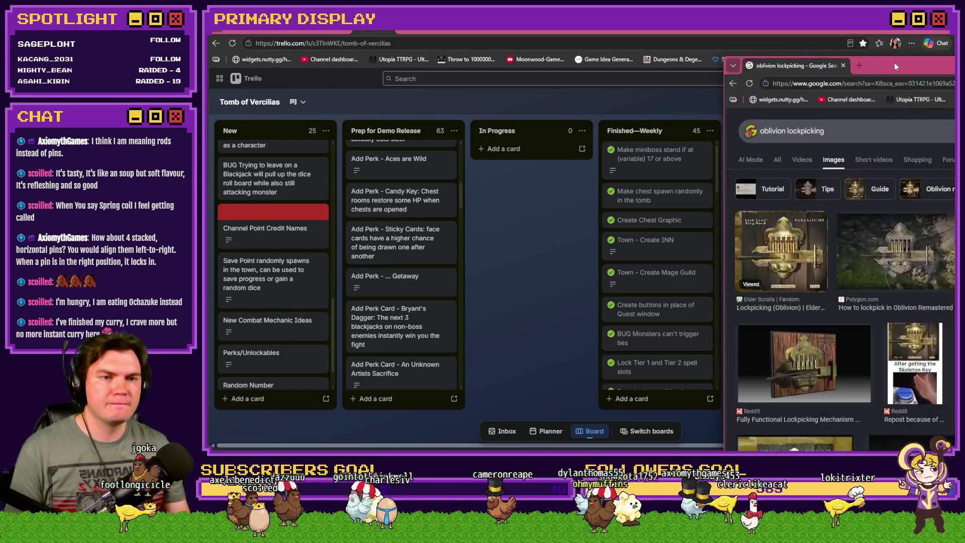
Open the Fandom lockpick image result full-size in a new tab, then return to Photoshop
{"action": "left_click", "coordinate": [691, 62]}
{"action": "left_click", "coordinate": [524, 208]}
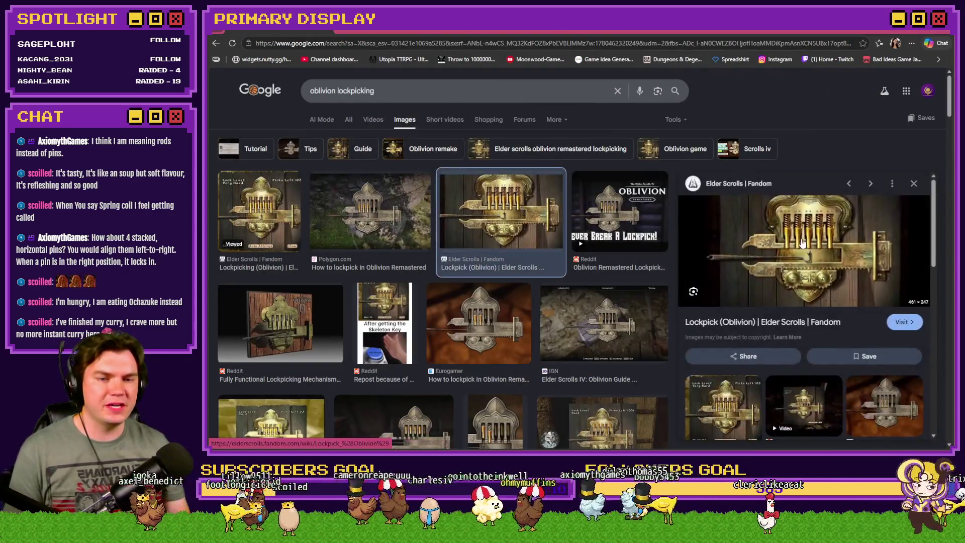
{"action": "right_click", "coordinate": [802, 243]}
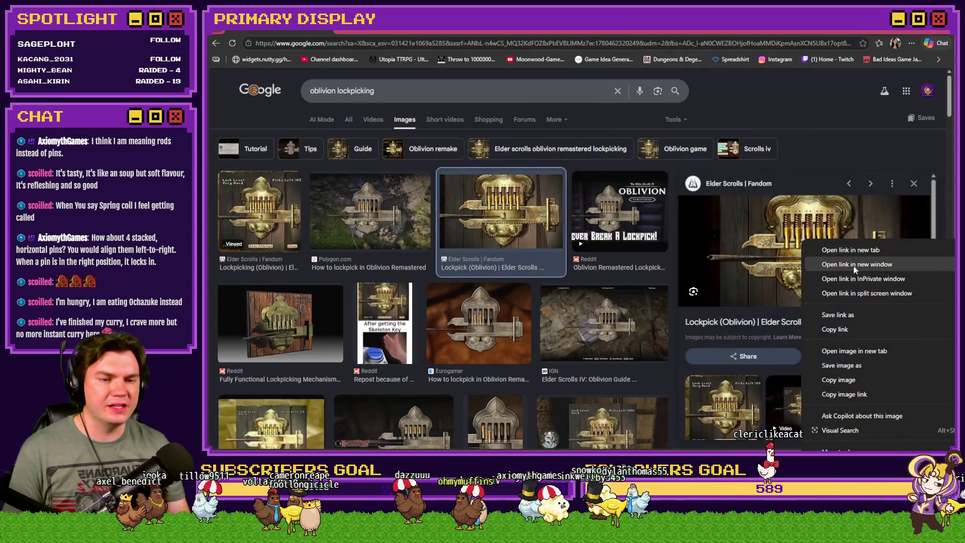
{"action": "left_click", "coordinate": [866, 351]}
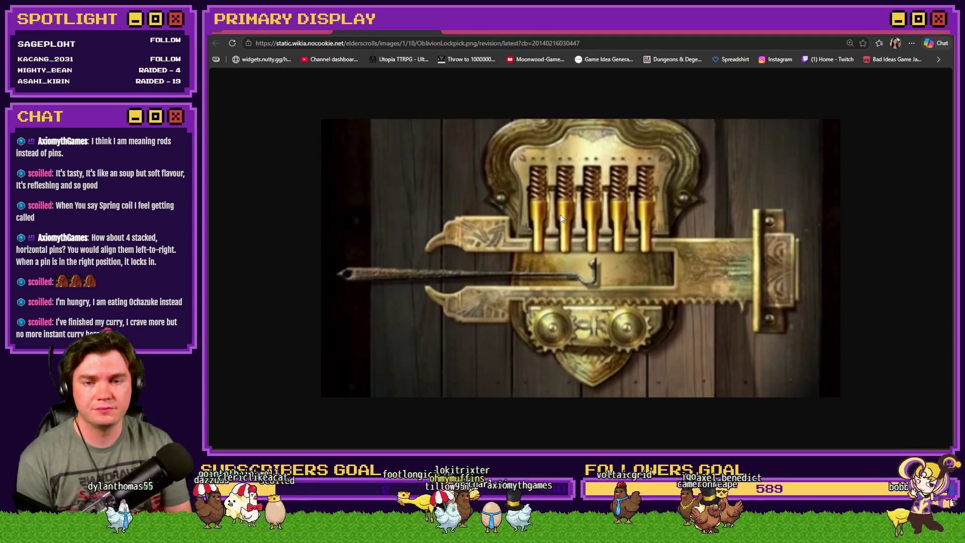
{"action": "key", "text": "alt+Tab"}
{"action": "key", "text": "Tab"}
{"action": "key", "text": "Tab"}
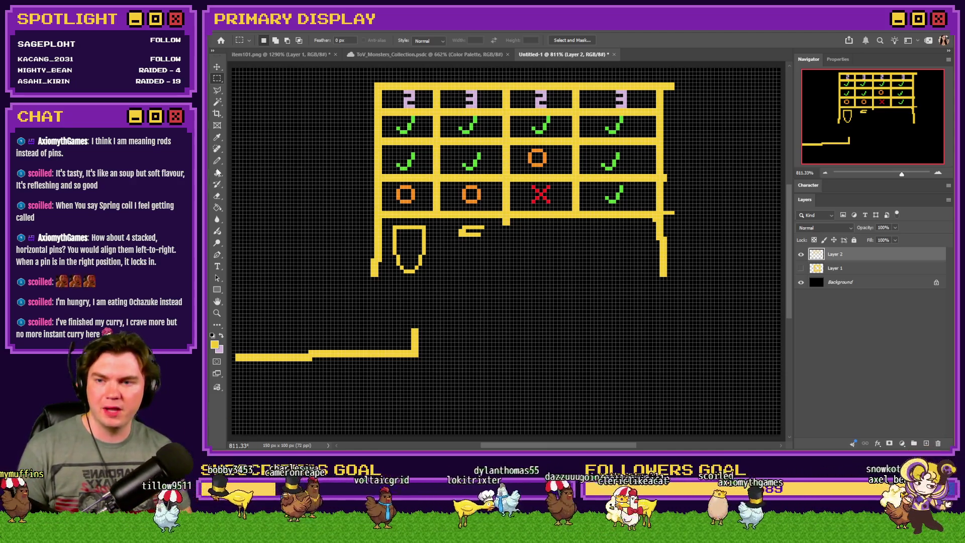
Marquee-select the yellow pin outline, copy it onto a new layer and nudge it down
{"action": "left_click", "coordinate": [217, 196]}
{"action": "scroll", "coordinate": [462, 240], "scroll_direction": "up", "scroll_amount": 5}
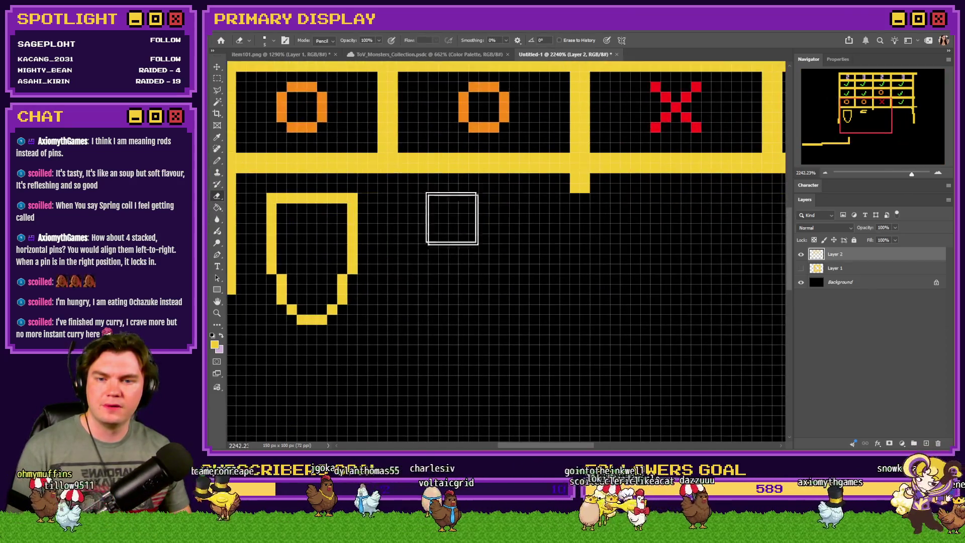
{"action": "left_click", "coordinate": [217, 160]}
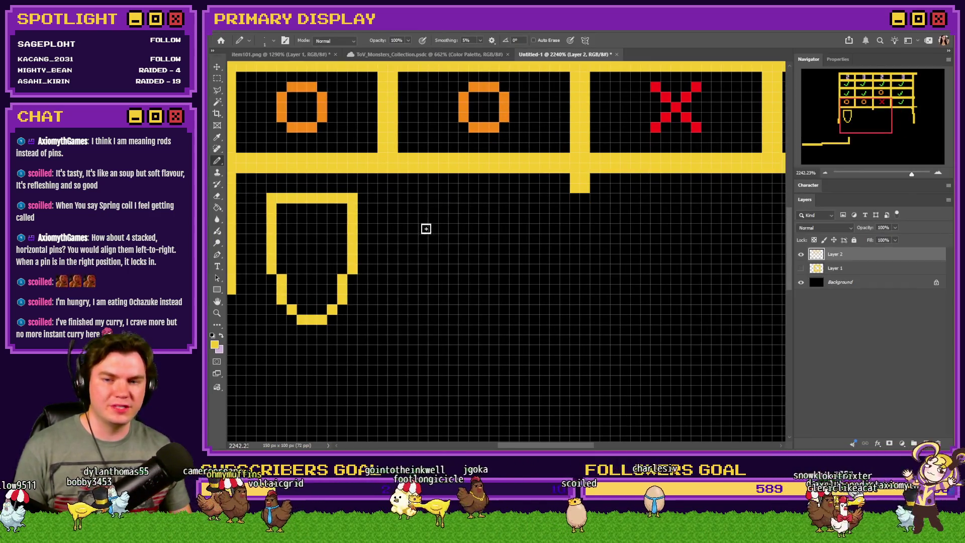
{"action": "scroll", "coordinate": [425, 228], "scroll_direction": "up", "scroll_amount": 1}
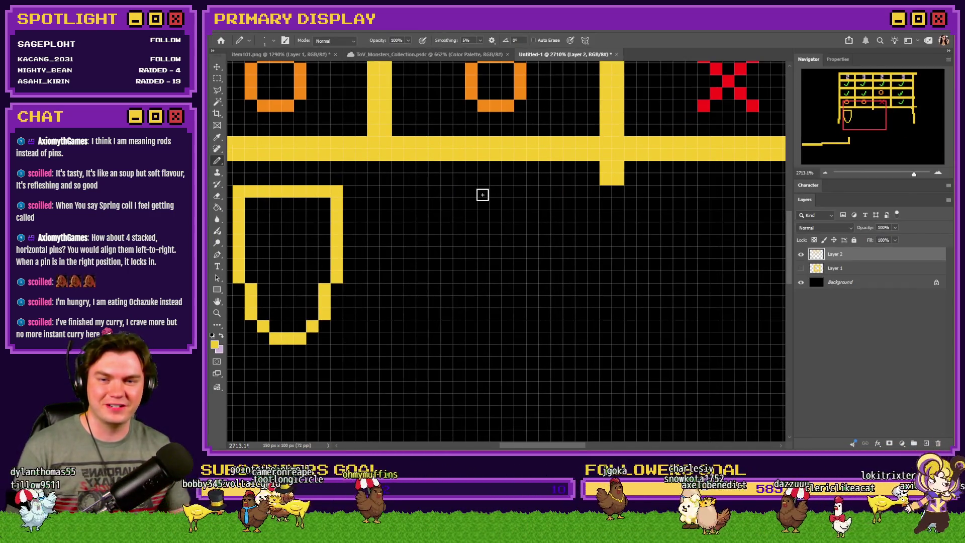
{"action": "left_click", "coordinate": [217, 77]}
{"action": "mouse_move", "coordinate": [343, 187]}
{"action": "left_mouse_down"}
{"action": "mouse_move", "coordinate": [254, 321]}
{"action": "mouse_move", "coordinate": [457, 284]}
{"action": "mouse_move", "coordinate": [477, 291]}
{"action": "left_mouse_up"}
{"action": "key", "text": "ctrl+d"}
{"action": "key", "text": "ctrl+shift+alt+n"}
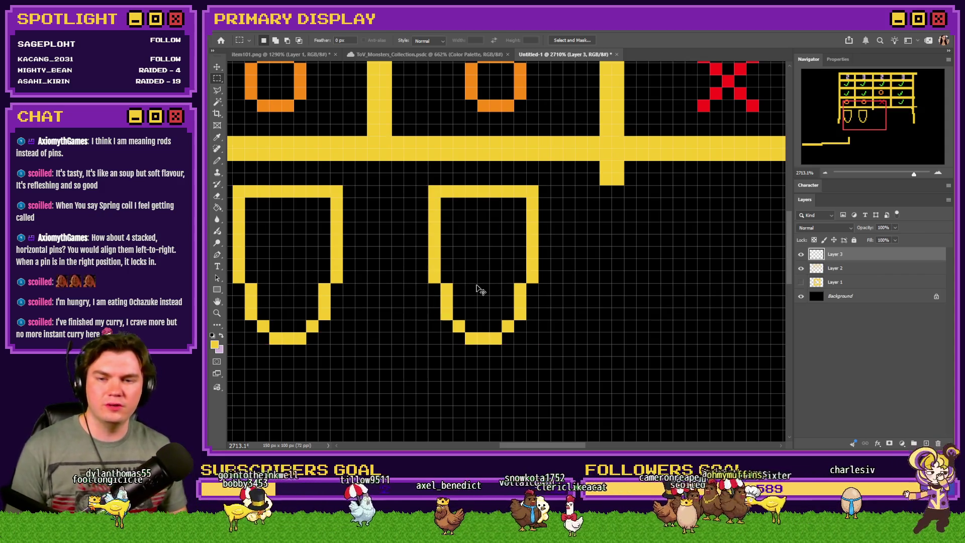
{"action": "key", "text": "Down"}
{"action": "key", "text": "Down"}
{"action": "key", "text": "Down"}
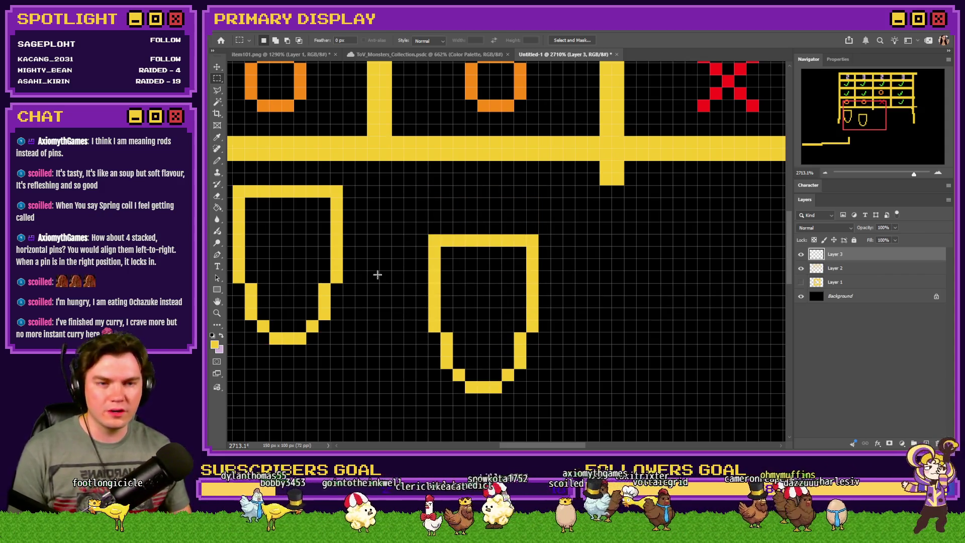
Pencil a stepped yellow lid above the pin copy
{"action": "left_click", "coordinate": [218, 160]}
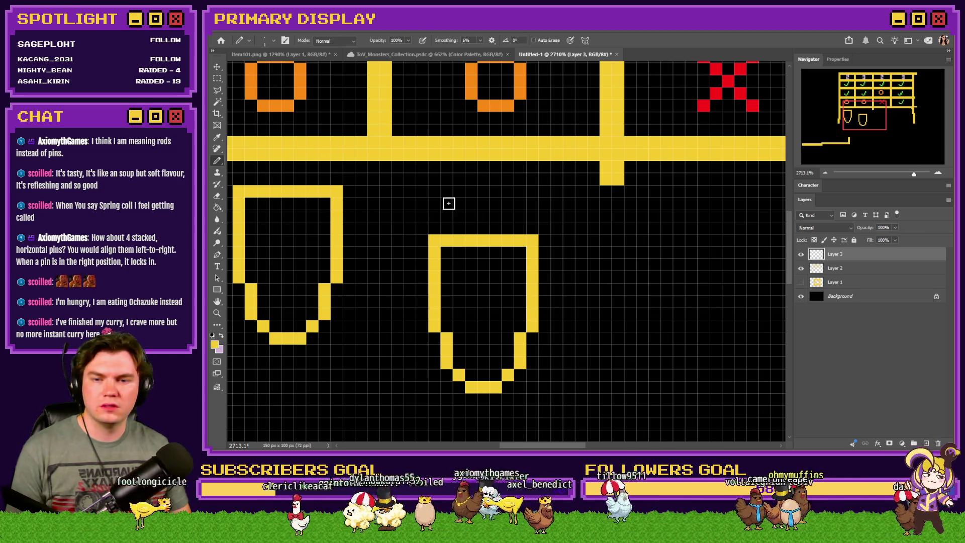
{"action": "mouse_move", "coordinate": [446, 193]}
{"action": "left_mouse_down"}
{"action": "mouse_move", "coordinate": [517, 192]}
{"action": "mouse_move", "coordinate": [532, 203]}
{"action": "left_mouse_up"}
{"action": "left_click", "coordinate": [434, 203]}
{"action": "left_click_drag", "start_coordinate": [446, 215], "coordinate": [506, 228]}
{"action": "left_click", "coordinate": [471, 215]}
{"action": "left_click", "coordinate": [506, 229]}
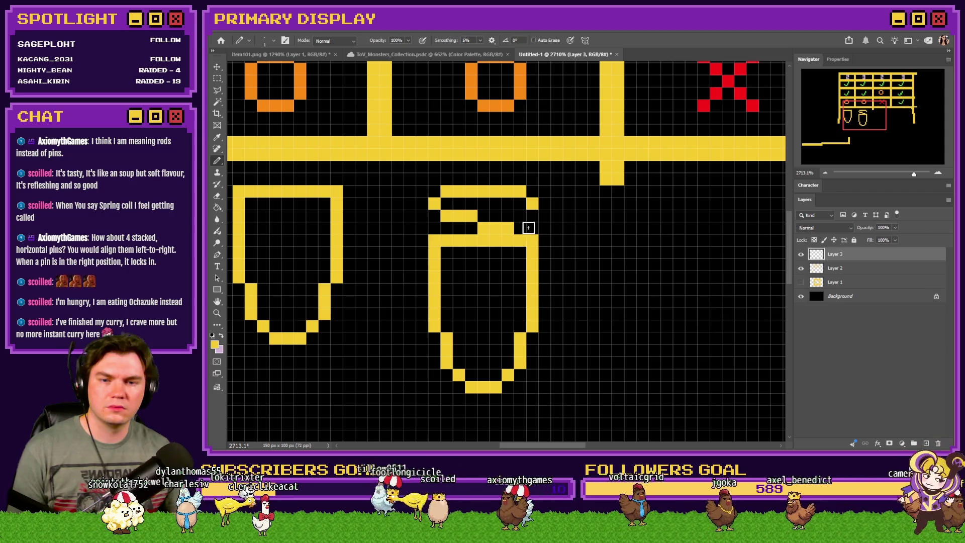
{"action": "left_click", "coordinate": [519, 228]}
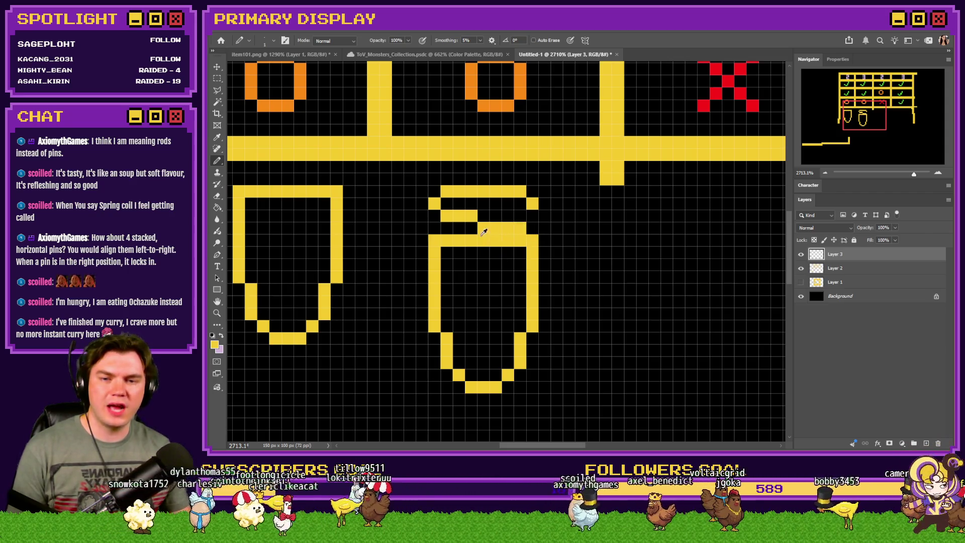
{"action": "left_click", "coordinate": [532, 227]}
{"action": "left_click", "coordinate": [435, 227]}
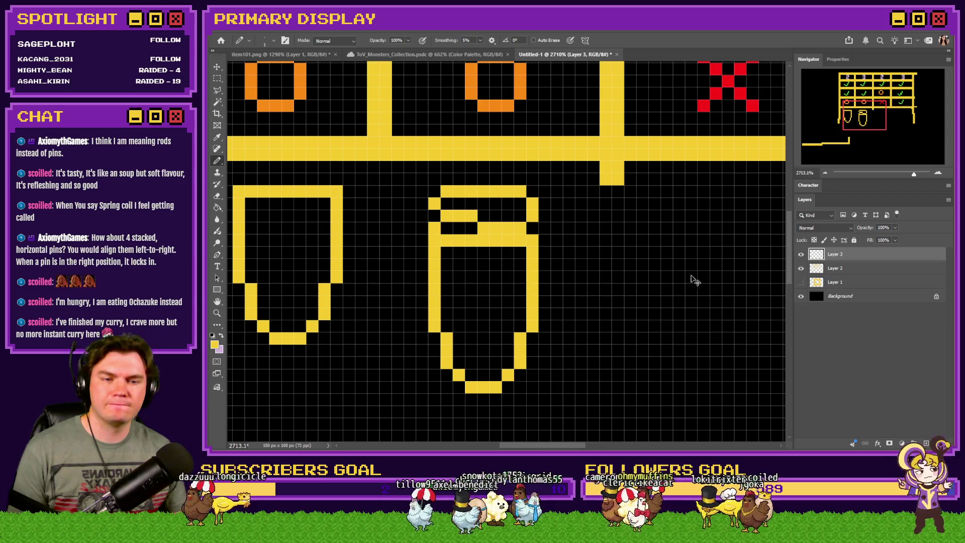
Select the lid pixels and delete them
{"action": "left_click", "coordinate": [216, 71]}
{"action": "key", "text": "m"}
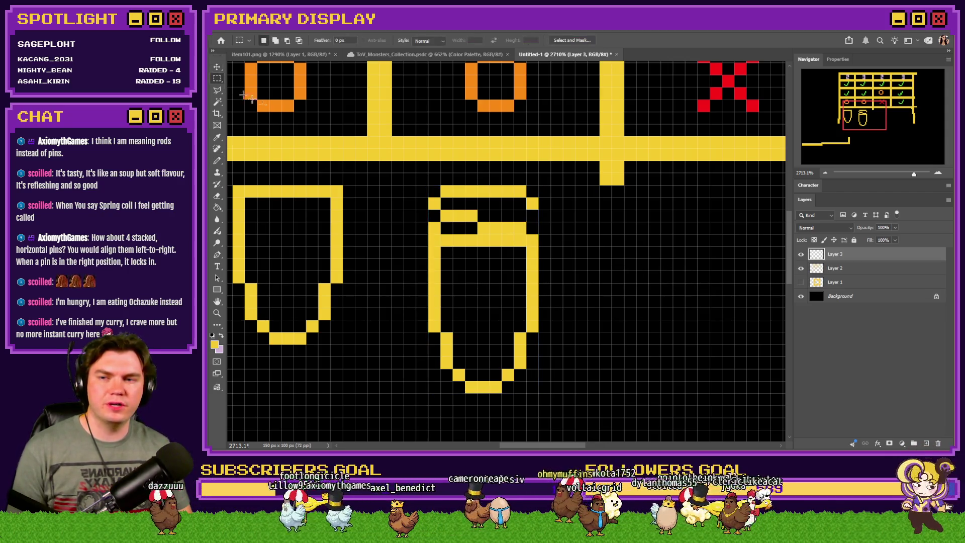
{"action": "left_click_drag", "start_coordinate": [553, 187], "coordinate": [378, 233]}
{"action": "key", "text": "Delete"}
{"action": "key", "text": "ctrl+d"}
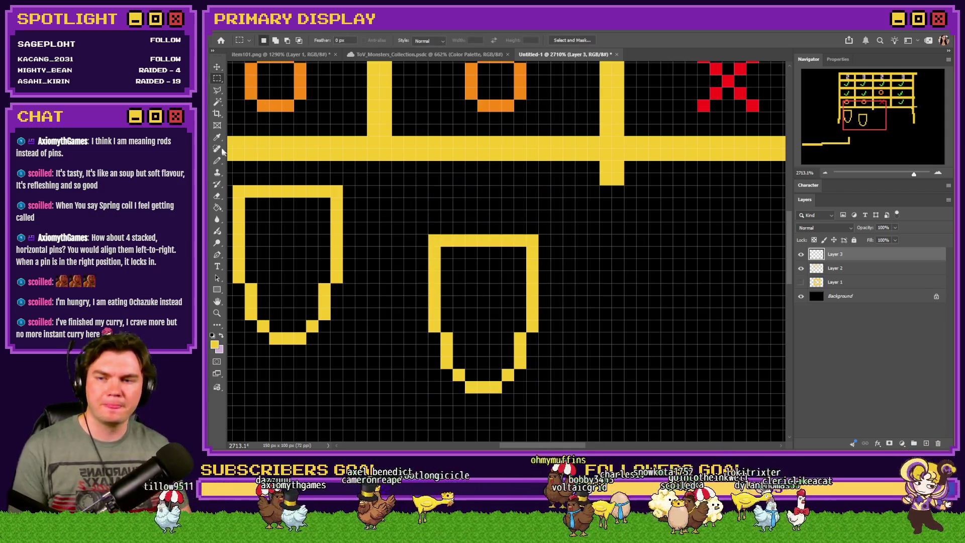
Draw a horizontal yellow line for the arch top and shift it to the right
{"action": "left_click", "coordinate": [216, 161]}
{"action": "scroll", "coordinate": [280, 185], "scroll_direction": "down", "scroll_amount": 3}
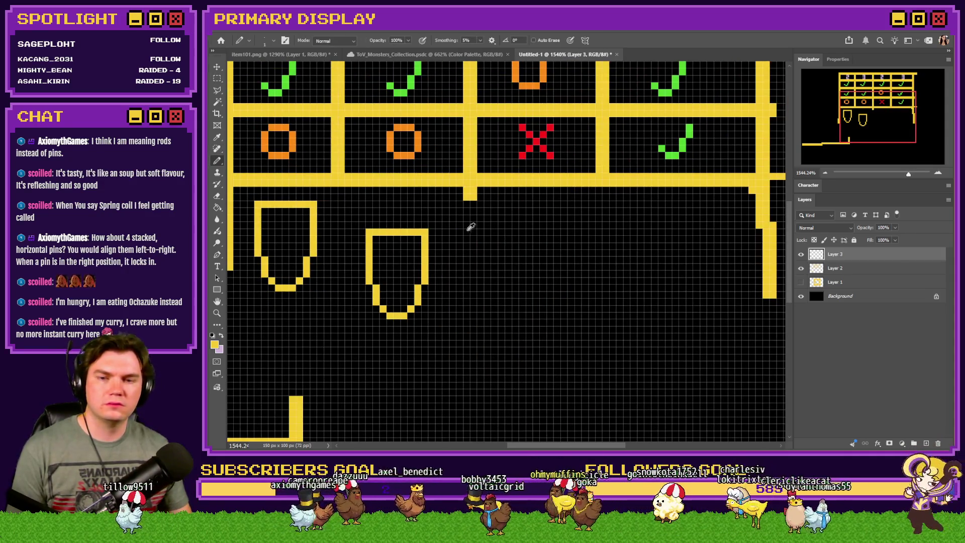
{"action": "scroll", "coordinate": [469, 224], "scroll_direction": "up", "scroll_amount": 3}
{"action": "scroll", "coordinate": [507, 209], "scroll_direction": "down", "scroll_amount": 3}
{"action": "scroll", "coordinate": [573, 196], "scroll_direction": "up", "scroll_amount": 3}
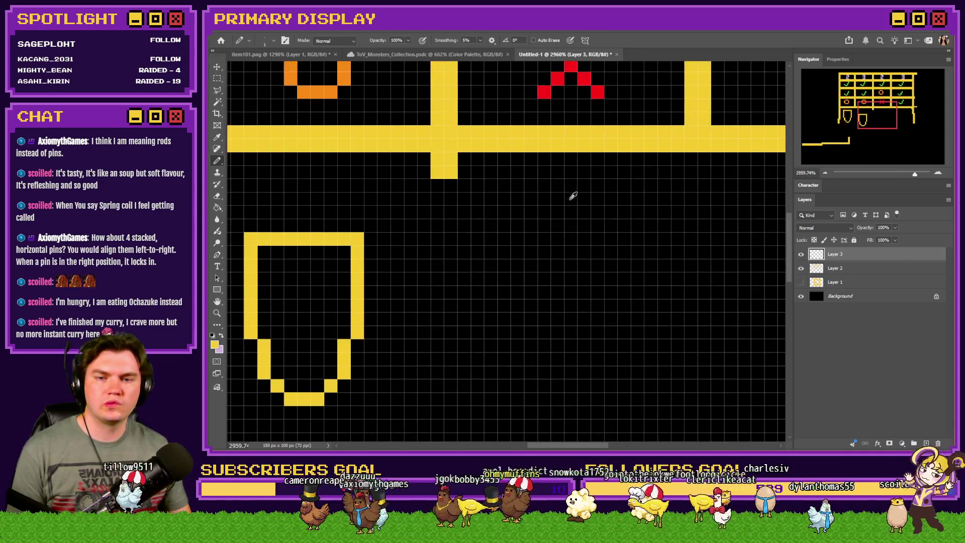
{"action": "left_click_drag", "start_coordinate": [544, 185], "coordinate": [601, 185]}
{"action": "key", "text": "ctrl+z"}
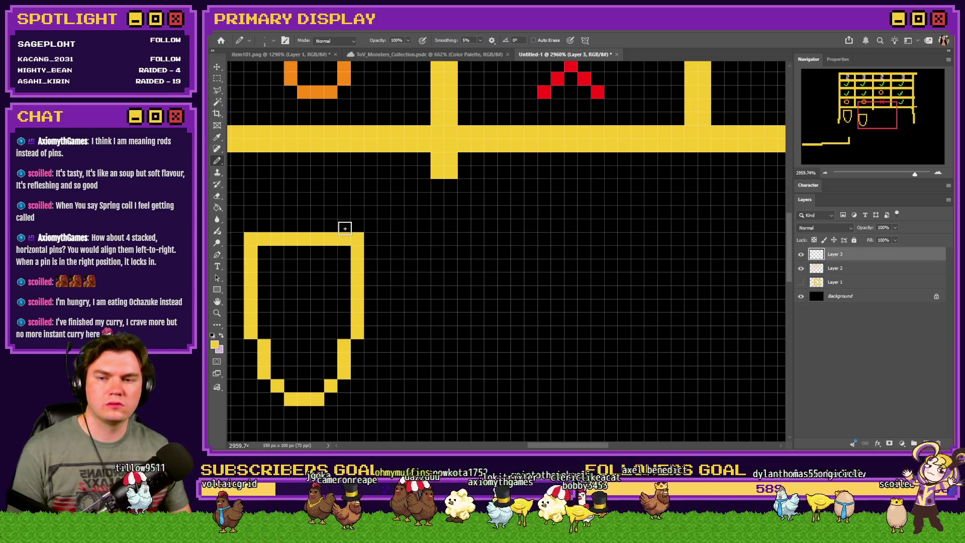
{"action": "mouse_move", "coordinate": [340, 185]}
{"action": "left_mouse_down"}
{"action": "mouse_move", "coordinate": [255, 186]}
{"action": "mouse_move", "coordinate": [258, 205]}
{"action": "left_mouse_up"}
{"action": "key", "text": "m"}
{"action": "left_click_drag", "start_coordinate": [257, 166], "coordinate": [379, 204]}
{"action": "left_click_drag", "start_coordinate": [273, 187], "coordinate": [537, 184]}
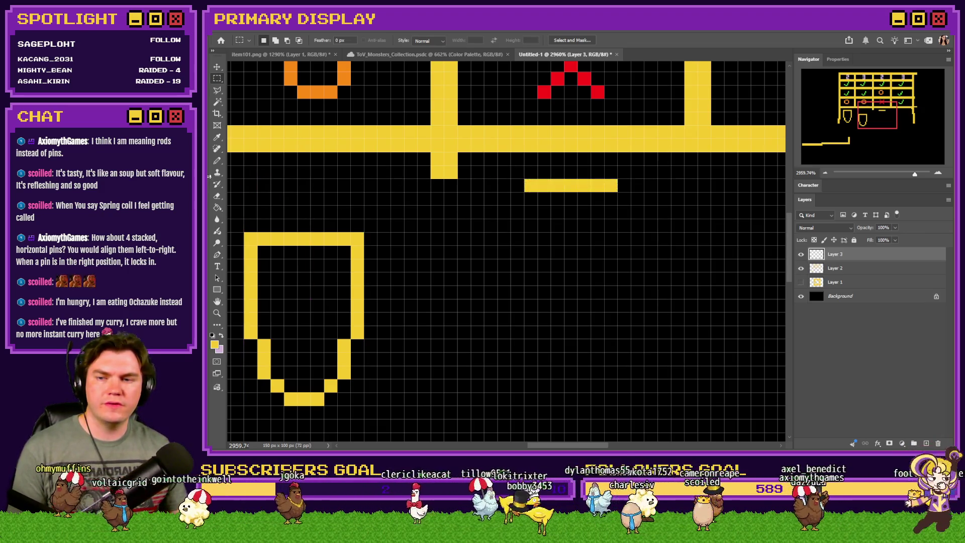
Pencil the arch's sides, diagonal corners and downward legs below the line
{"action": "left_click", "coordinate": [217, 161]}
{"action": "left_click", "coordinate": [517, 198]}
{"action": "left_click_drag", "start_coordinate": [625, 199], "coordinate": [625, 212]}
{"action": "left_click", "coordinate": [517, 212]}
{"action": "left_click", "coordinate": [530, 226]}
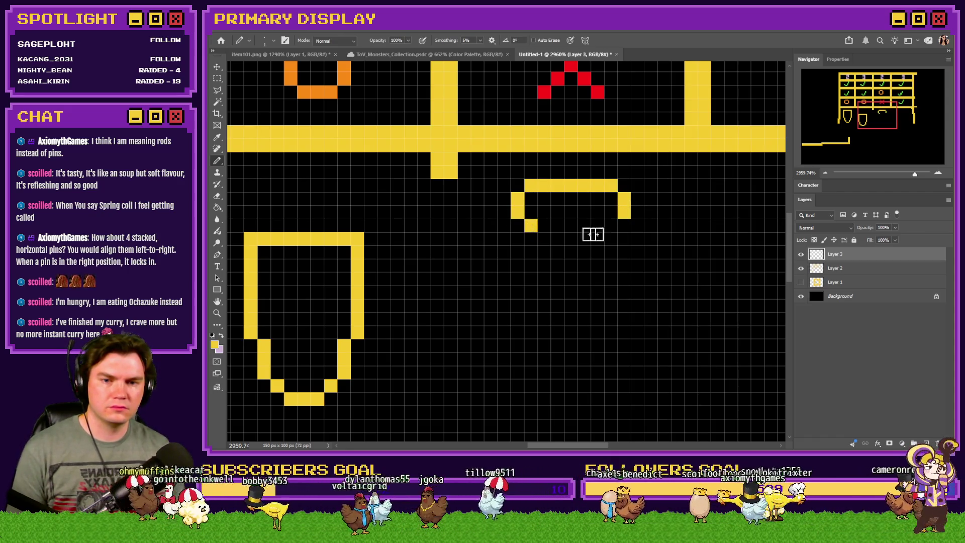
{"action": "left_click", "coordinate": [610, 225]}
{"action": "left_click_drag", "start_coordinate": [517, 239], "coordinate": [517, 252]}
{"action": "left_click_drag", "start_coordinate": [624, 239], "coordinate": [624, 252]}
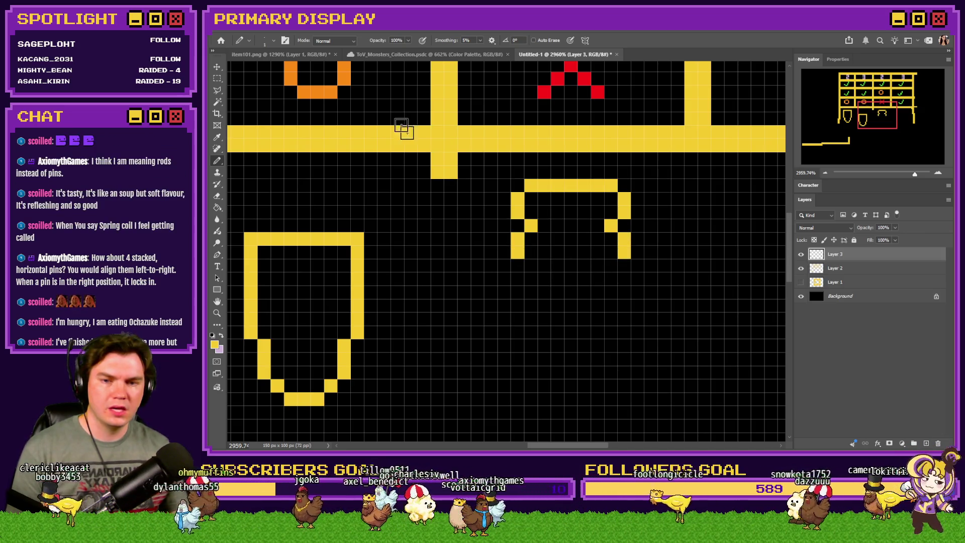
Adjust the arch legs: nudge them down, fill the gaps, then nudge back up
{"action": "key", "text": "m"}
{"action": "mouse_move", "coordinate": [697, 284]}
{"action": "left_mouse_down"}
{"action": "mouse_move", "coordinate": [532, 233]}
{"action": "mouse_move", "coordinate": [486, 233]}
{"action": "left_mouse_up"}
{"action": "key", "text": "ctrl+Down"}
{"action": "key", "text": "ctrl+Down"}
{"action": "key", "text": "ctrl+d"}
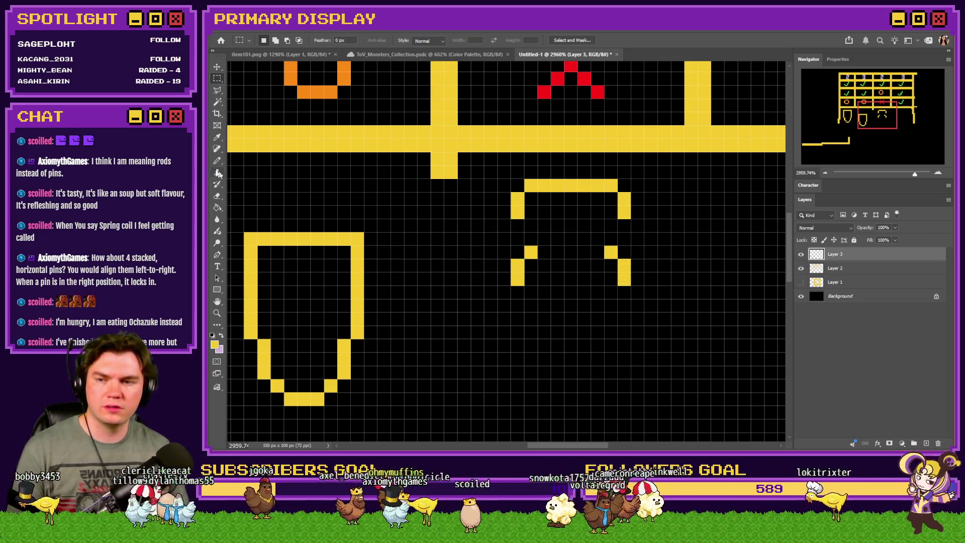
{"action": "left_click", "coordinate": [217, 161]}
{"action": "left_click", "coordinate": [517, 225]}
{"action": "left_click", "coordinate": [624, 225]}
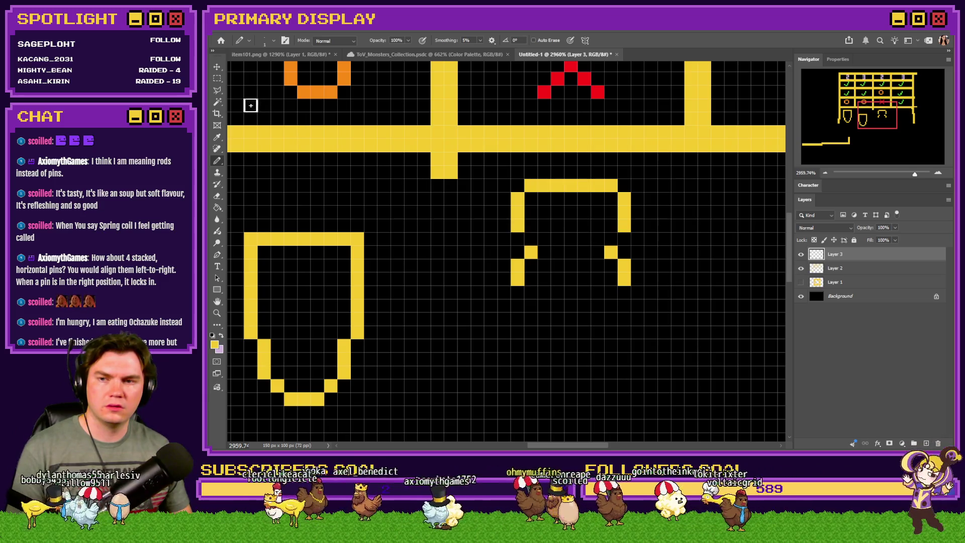
{"action": "left_click", "coordinate": [222, 80]}
{"action": "left_click_drag", "start_coordinate": [624, 247], "coordinate": [501, 286]}
{"action": "key", "text": "ctrl+Up"}
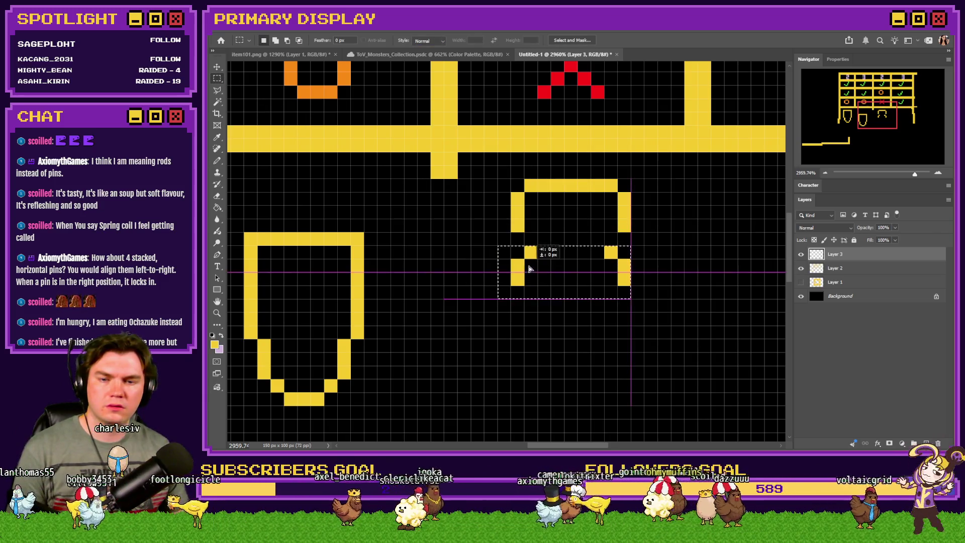
{"action": "key", "text": "ctrl+d"}
Copy the lower pin to a new layer and move it beside the arch cap
{"action": "mouse_move", "coordinate": [387, 220]}
{"action": "left_mouse_down"}
{"action": "mouse_move", "coordinate": [236, 397]}
{"action": "mouse_move", "coordinate": [254, 404]}
{"action": "left_mouse_up"}
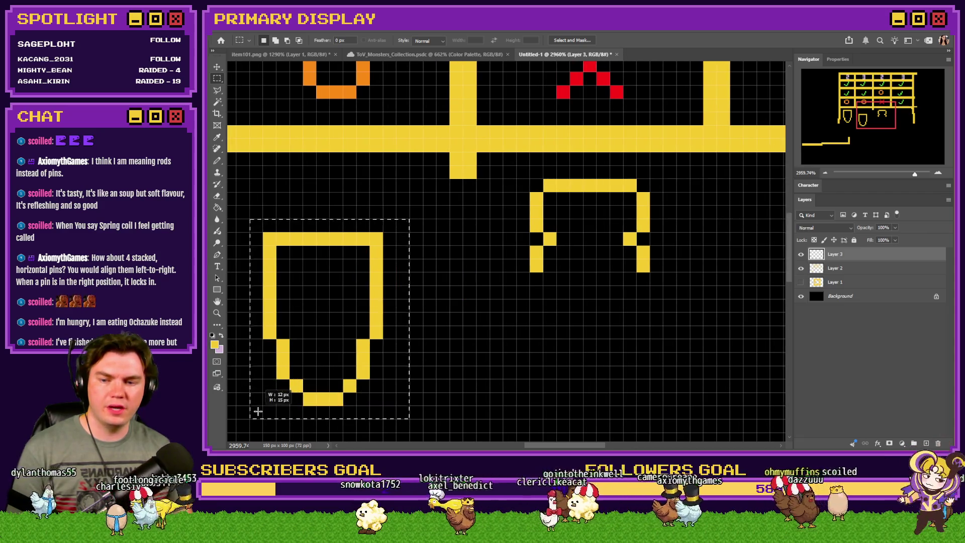
{"action": "key", "text": "ctrl+j"}
{"action": "mouse_move", "coordinate": [351, 341]}
{"action": "left_mouse_down"}
{"action": "mouse_move", "coordinate": [522, 317]}
{"action": "mouse_move", "coordinate": [593, 294]}
{"action": "mouse_move", "coordinate": [470, 343]}
{"action": "left_mouse_up"}
{"action": "left_click", "coordinate": [217, 205]}
{"action": "left_click", "coordinate": [390, 185], "text": "alt"}
{"action": "left_click", "coordinate": [472, 254]}
{"action": "key", "text": "ctrl+z"}
{"action": "left_click", "coordinate": [496, 41]}
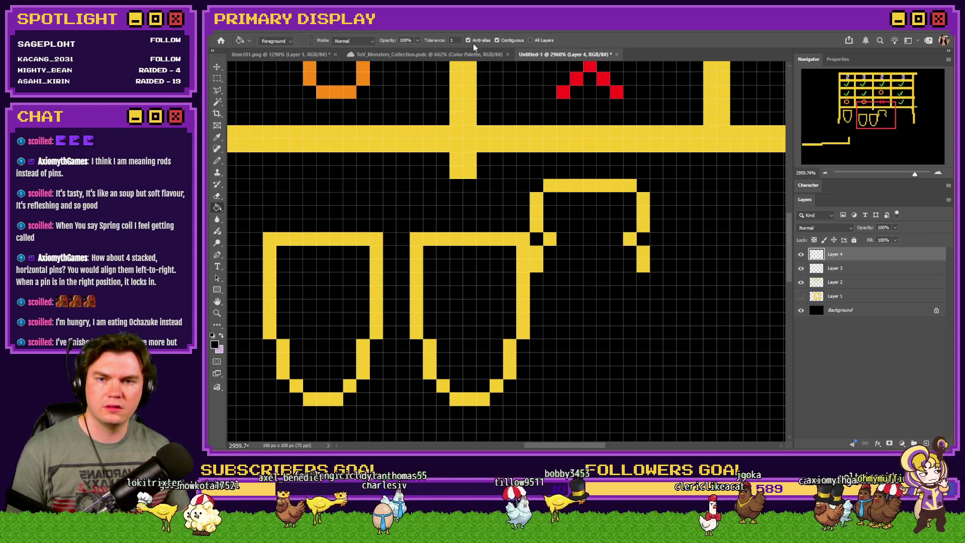
{"action": "key", "text": "v"}
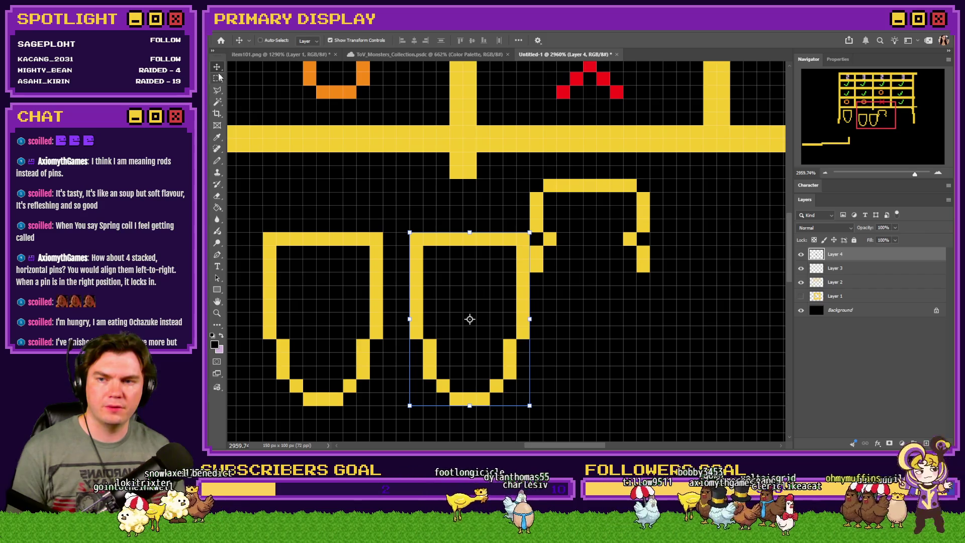
{"action": "key", "text": "m"}
{"action": "mouse_move", "coordinate": [437, 258]}
{"action": "left_mouse_down"}
{"action": "mouse_move", "coordinate": [544, 230]}
{"action": "mouse_move", "coordinate": [571, 212]}
{"action": "left_mouse_up"}
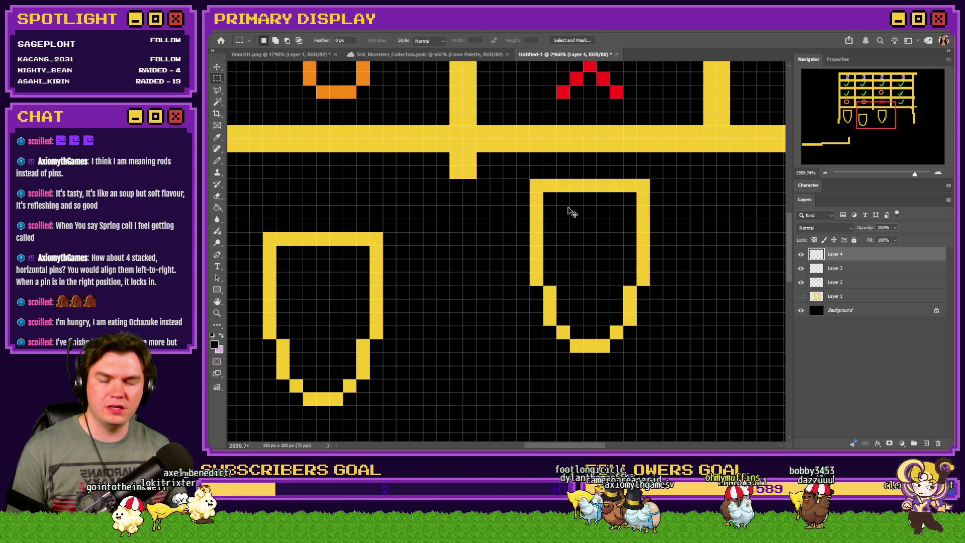
Nudge the Layer 4 pin under the arch and raise the arch's notch pixels on Layer 3
{"action": "key", "text": "Down"}
{"action": "key", "text": "Down"}
{"action": "key", "text": "Down"}
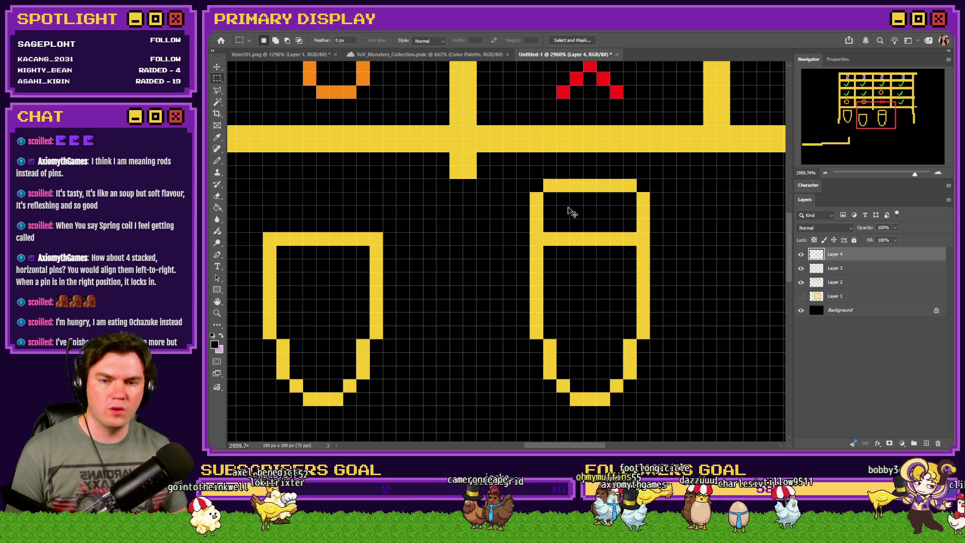
{"action": "key", "text": "ctrl+Down"}
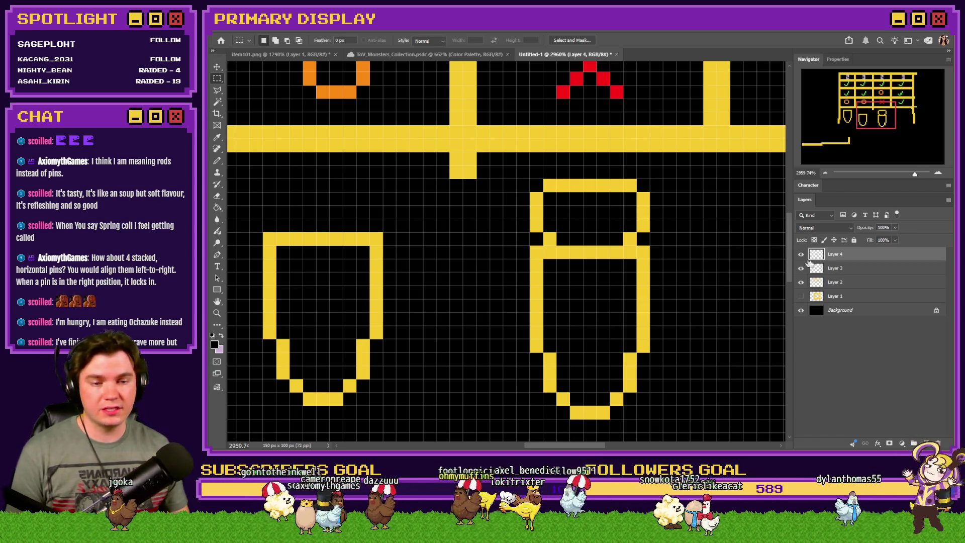
{"action": "left_click", "coordinate": [836, 270]}
{"action": "left_click_drag", "start_coordinate": [689, 220], "coordinate": [511, 339]}
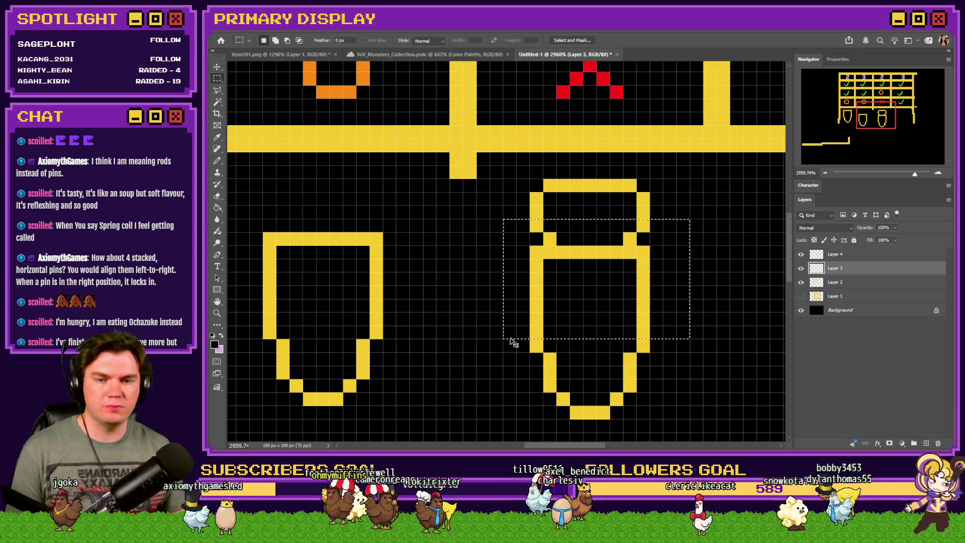
{"action": "key", "text": "ctrl+Up"}
{"action": "key", "text": "ctrl+d"}
{"action": "left_click", "coordinate": [822, 255]}
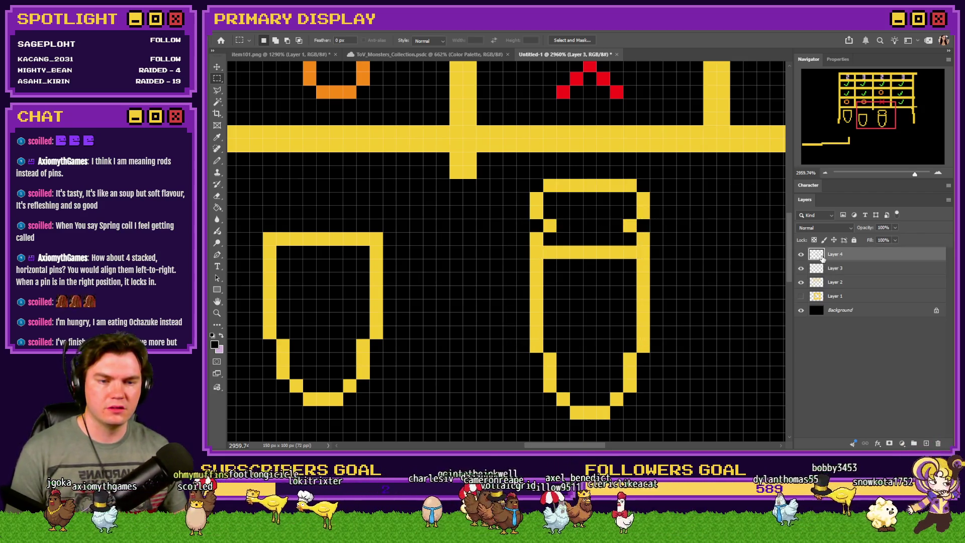
{"action": "key", "text": "ctrl+Up"}
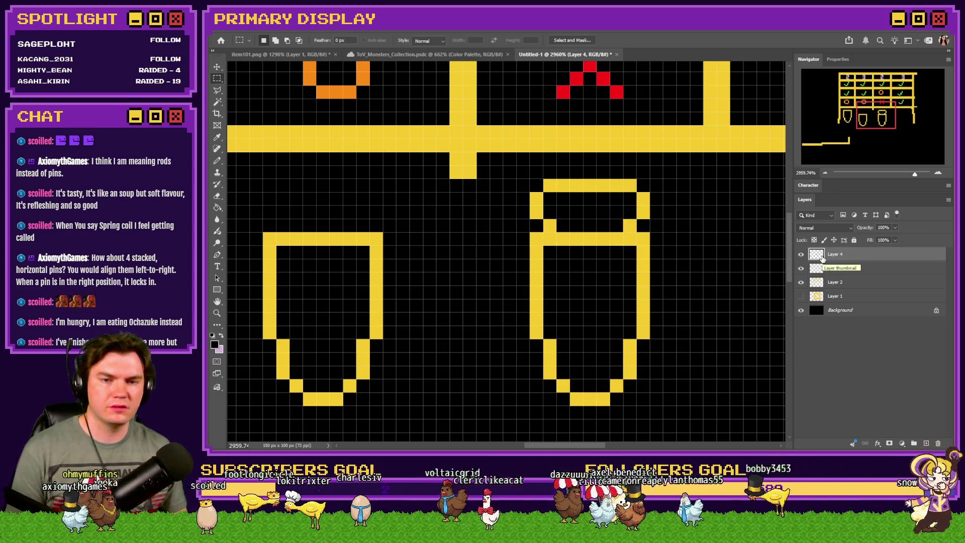
{"action": "key", "text": "ctrl+Up"}
{"action": "key", "text": "ctrl+Up"}
{"action": "key", "text": "ctrl+Up"}
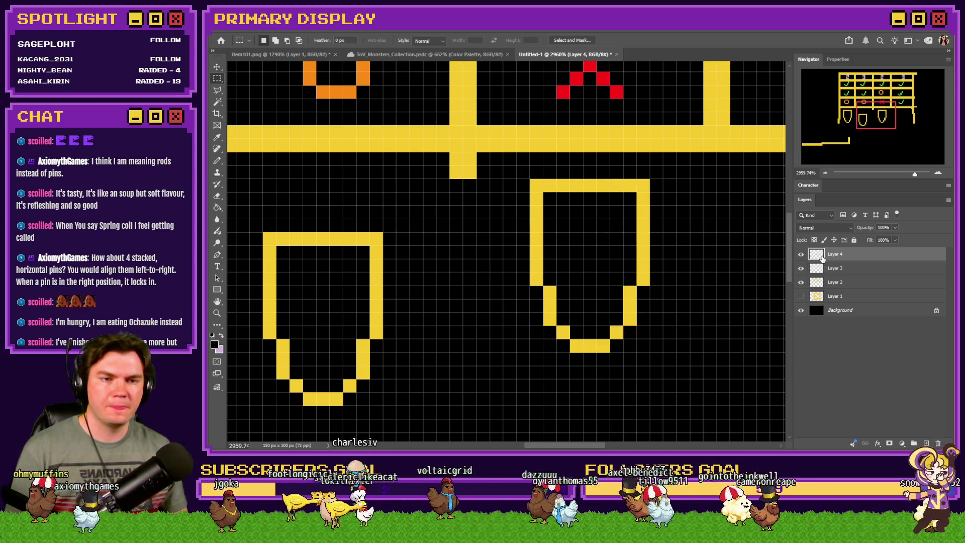
{"action": "key", "text": "ctrl+Down"}
{"action": "key", "text": "ctrl+Down"}
{"action": "key", "text": "ctrl+Down"}
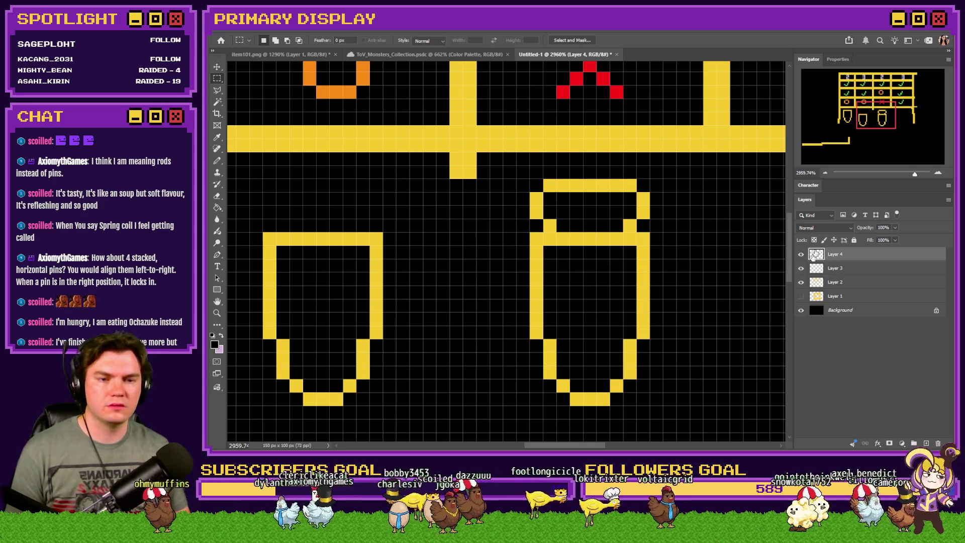
Select and delete the arch's lower legs
{"action": "mouse_move", "coordinate": [663, 255]}
{"action": "left_mouse_down"}
{"action": "mouse_move", "coordinate": [564, 254]}
{"action": "mouse_move", "coordinate": [522, 229]}
{"action": "left_mouse_up"}
{"action": "key", "text": "Delete"}
{"action": "key", "text": "ctrl+d"}
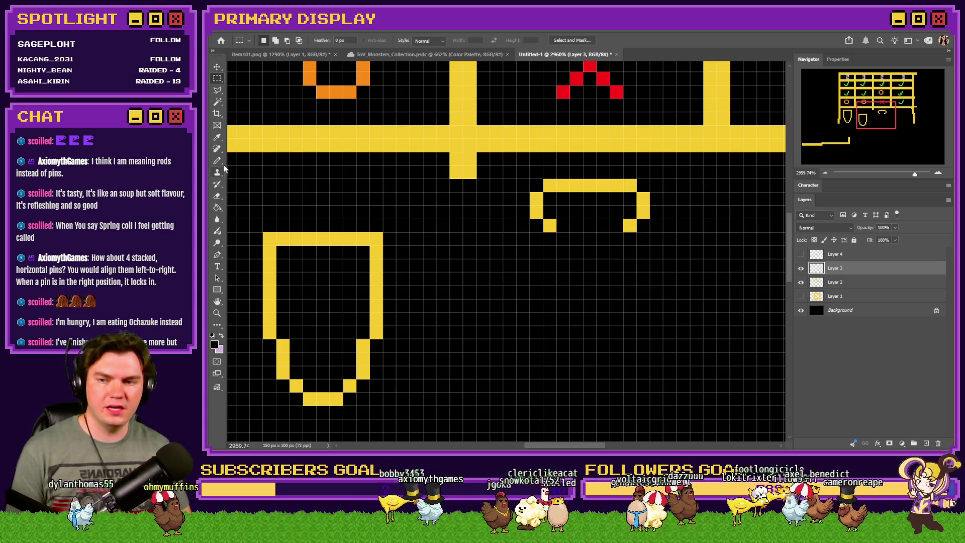
Pencil a yellow spring coil of four stacked loops
{"action": "left_click", "coordinate": [217, 161]}
{"action": "left_click_drag", "start_coordinate": [567, 227], "coordinate": [632, 224]}
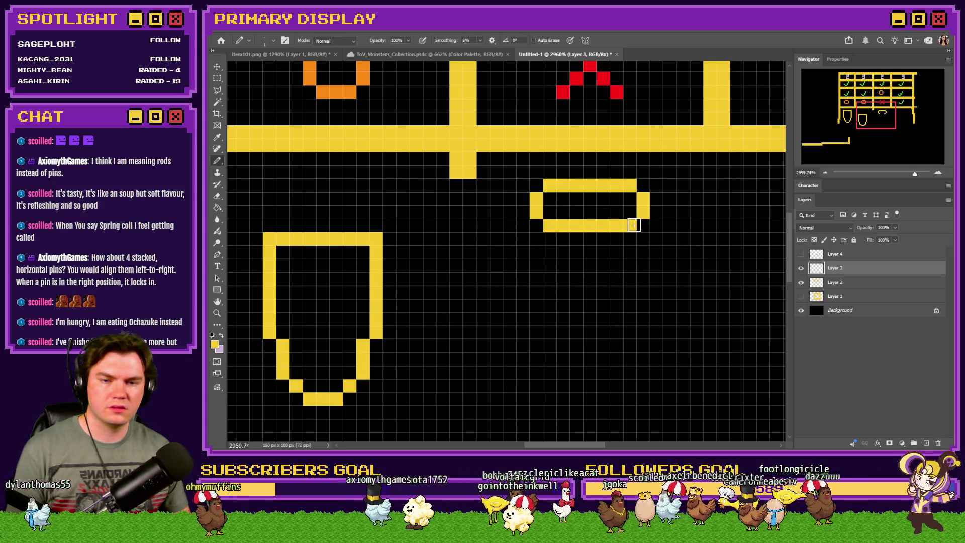
{"action": "left_click_drag", "start_coordinate": [537, 240], "coordinate": [537, 252]}
{"action": "mouse_move", "coordinate": [643, 239]}
{"action": "left_mouse_down"}
{"action": "mouse_move", "coordinate": [635, 264]}
{"action": "mouse_move", "coordinate": [554, 267]}
{"action": "left_mouse_up"}
{"action": "left_click_drag", "start_coordinate": [643, 282], "coordinate": [643, 295]}
{"action": "mouse_move", "coordinate": [536, 291]}
{"action": "left_mouse_down"}
{"action": "mouse_move", "coordinate": [547, 304]}
{"action": "mouse_move", "coordinate": [626, 308]}
{"action": "mouse_move", "coordinate": [643, 333]}
{"action": "left_mouse_up"}
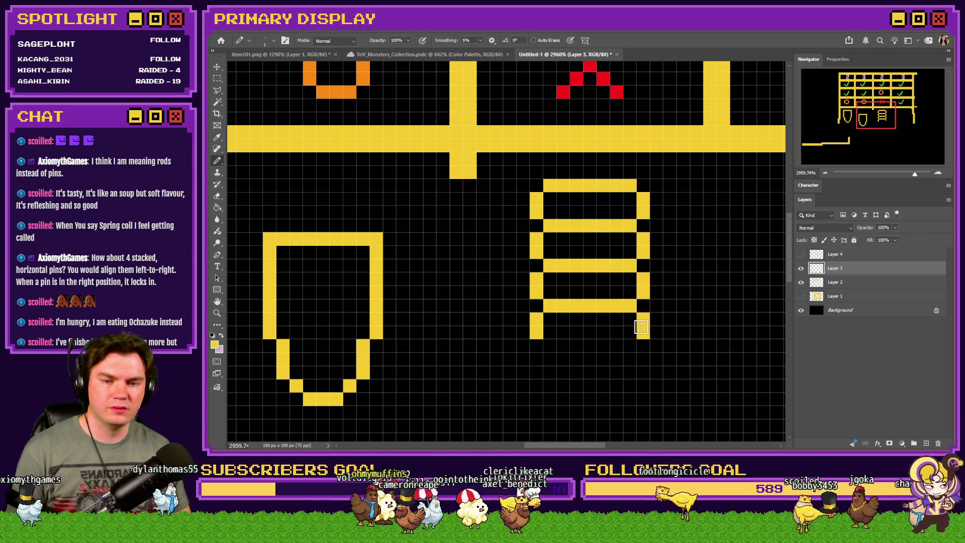
{"action": "left_click_drag", "start_coordinate": [548, 345], "coordinate": [619, 348]}
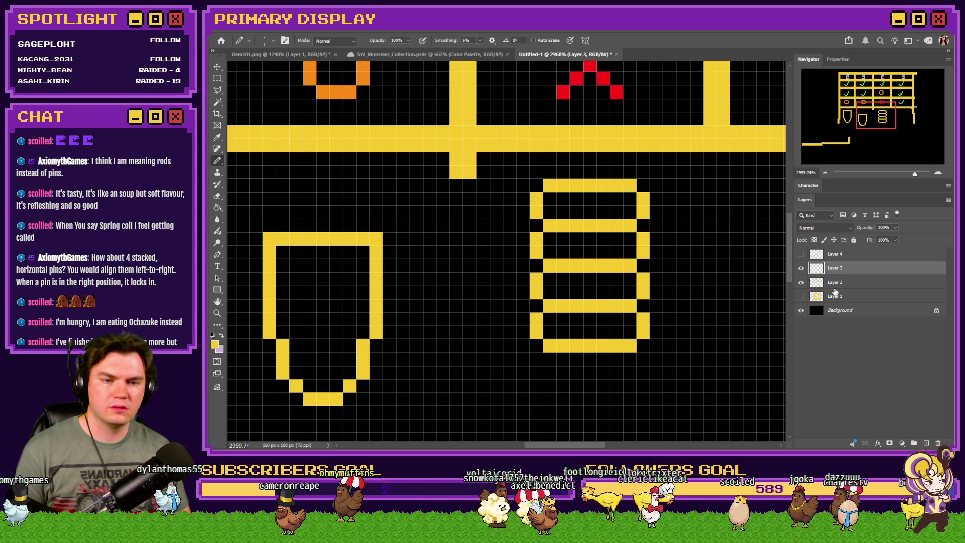
Show Layer 4 and nudge its pin outline to sit just below the coil
{"action": "left_click", "coordinate": [801, 254]}
{"action": "left_click", "coordinate": [834, 254]}
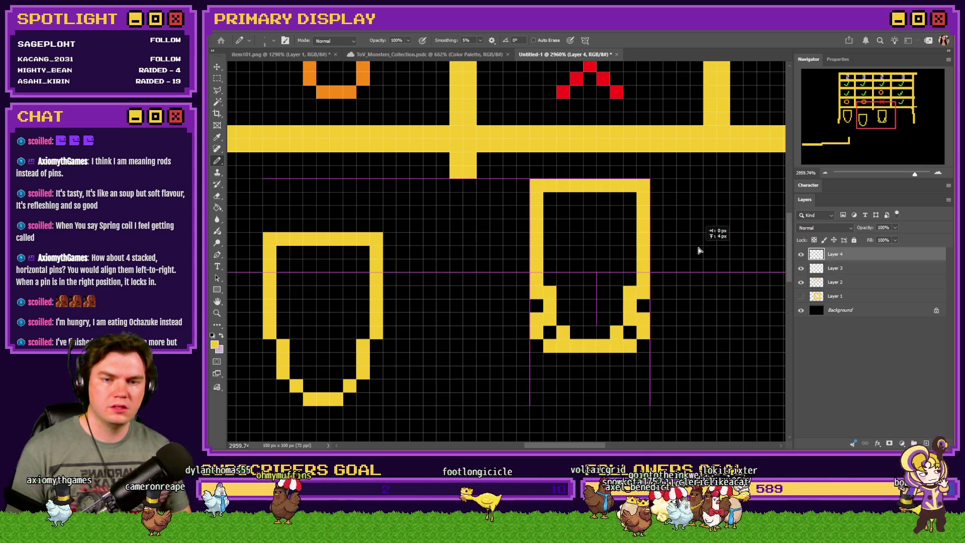
{"action": "key", "text": "ctrl+Down"}
{"action": "key", "text": "ctrl+Down"}
{"action": "key", "text": "ctrl+Down"}
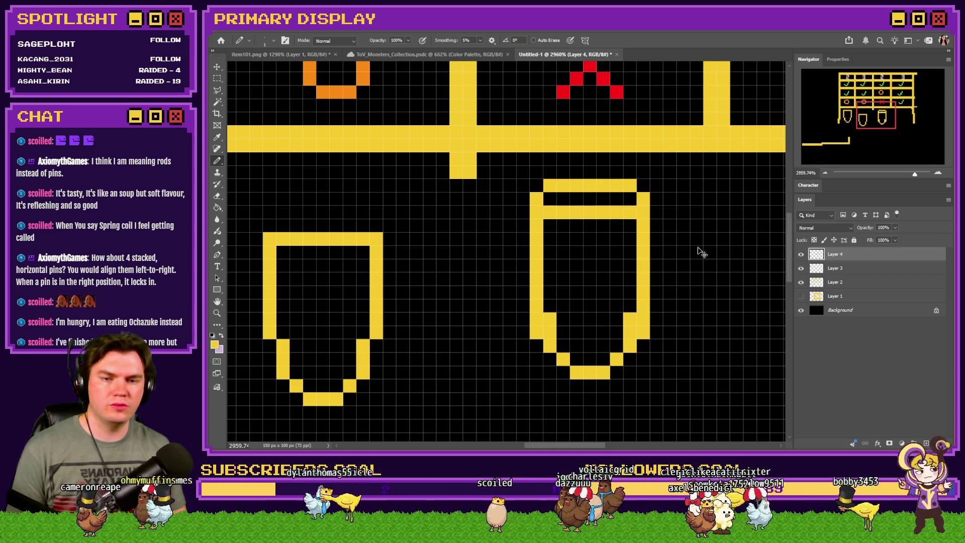
{"action": "key", "text": "ctrl+Down"}
{"action": "key", "text": "ctrl+Down"}
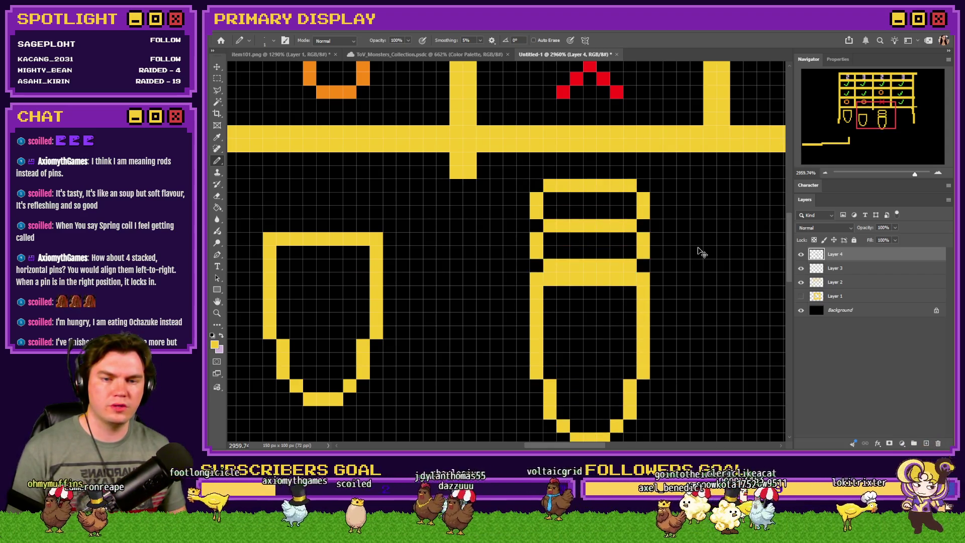
{"action": "key", "text": "ctrl+Down"}
{"action": "key", "text": "ctrl+Down"}
{"action": "key", "text": "ctrl+Down"}
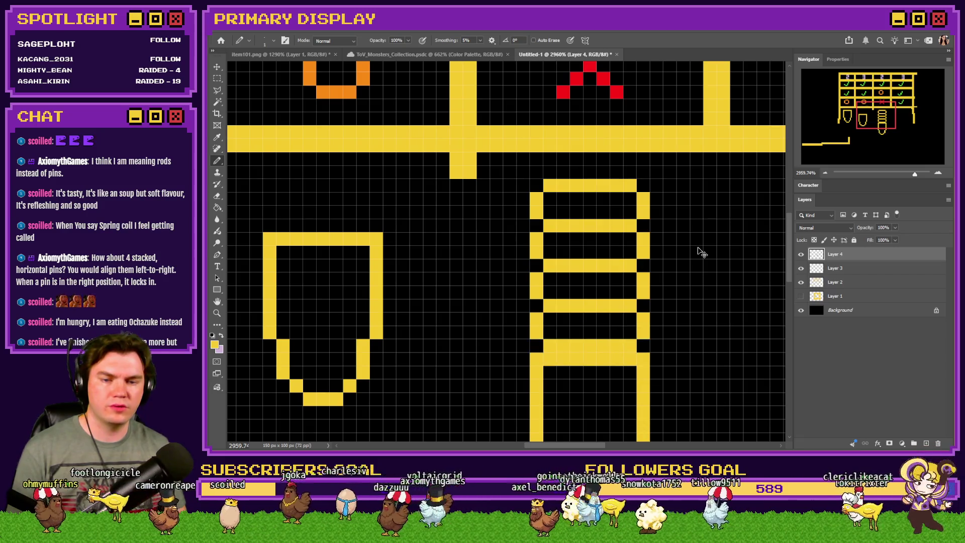
{"action": "key", "text": "ctrl+Up"}
{"action": "key", "text": "ctrl+Up"}
{"action": "key", "text": "ctrl+Up"}
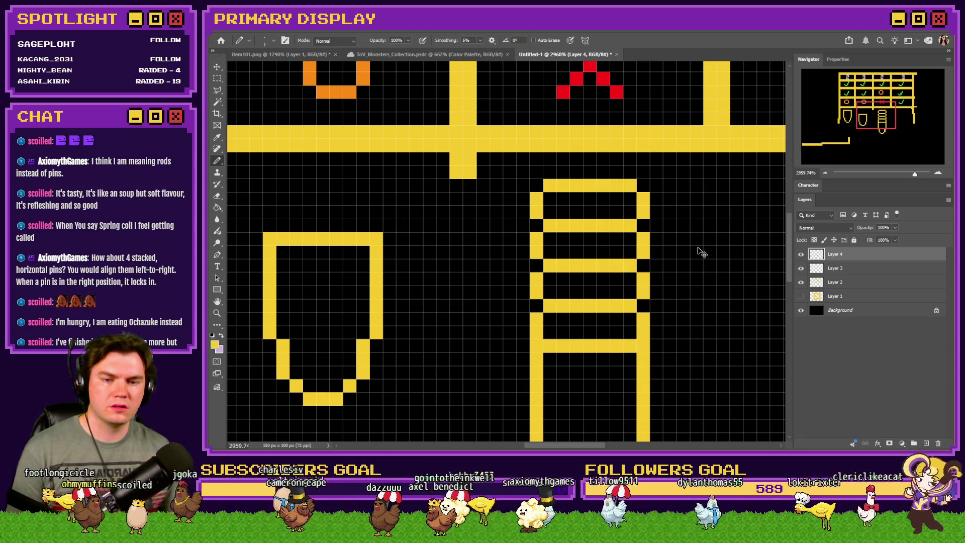
{"action": "key", "text": "ctrl+Down"}
{"action": "key", "text": "ctrl+Down"}
{"action": "key", "text": "ctrl+Down"}
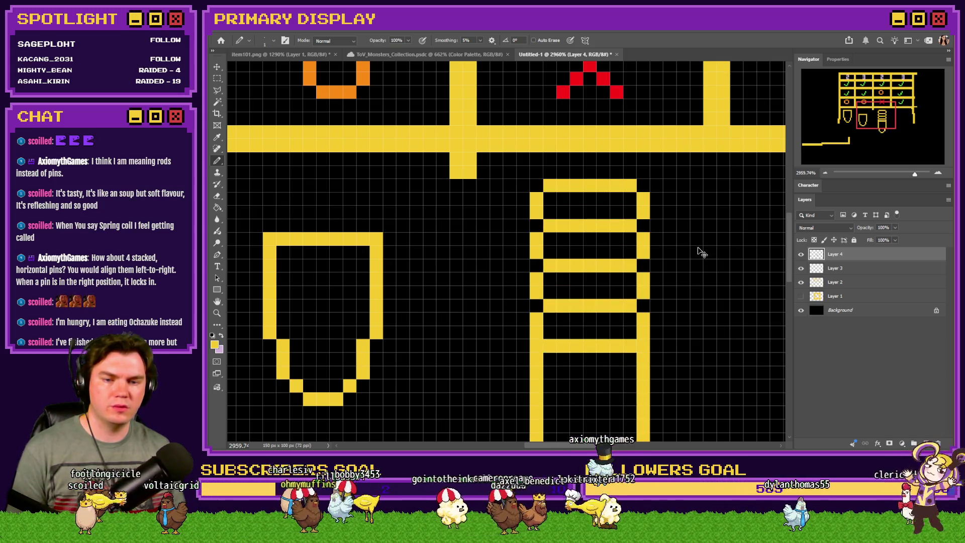
{"action": "scroll", "coordinate": [696, 243], "scroll_direction": "down", "scroll_amount": 5}
{"action": "scroll", "coordinate": [661, 308], "scroll_direction": "up", "scroll_amount": 2}
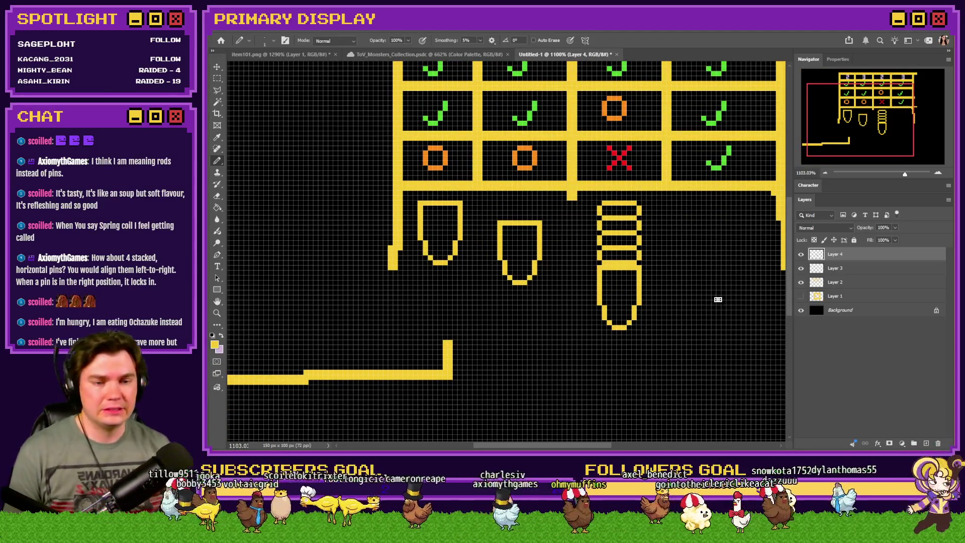
Hide the Layer 4 pin outline and make Layer 3 with the coil active
{"action": "left_click", "coordinate": [801, 254]}
{"action": "left_click", "coordinate": [819, 268]}
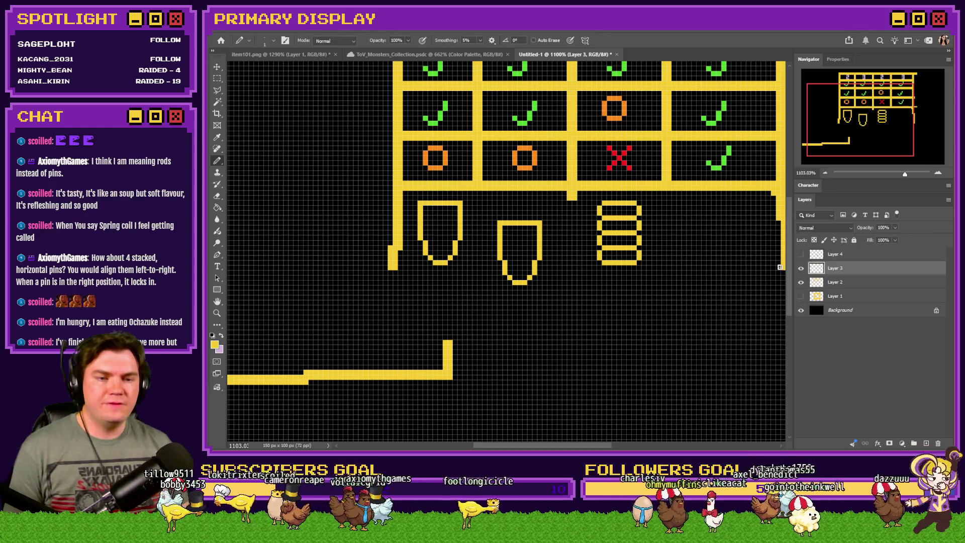
{"action": "scroll", "coordinate": [653, 245], "scroll_direction": "up", "scroll_amount": 2}
{"action": "scroll", "coordinate": [634, 197], "scroll_direction": "up", "scroll_amount": 3}
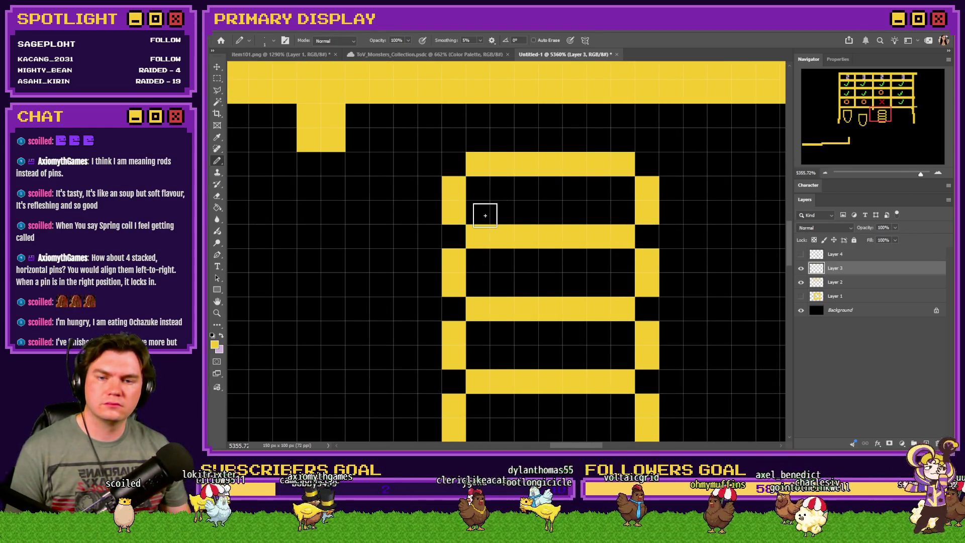
Undo a trial yellow bar on the coil's second row and erase the coil's inner bars
{"action": "left_click_drag", "start_coordinate": [485, 215], "coordinate": [527, 215]}
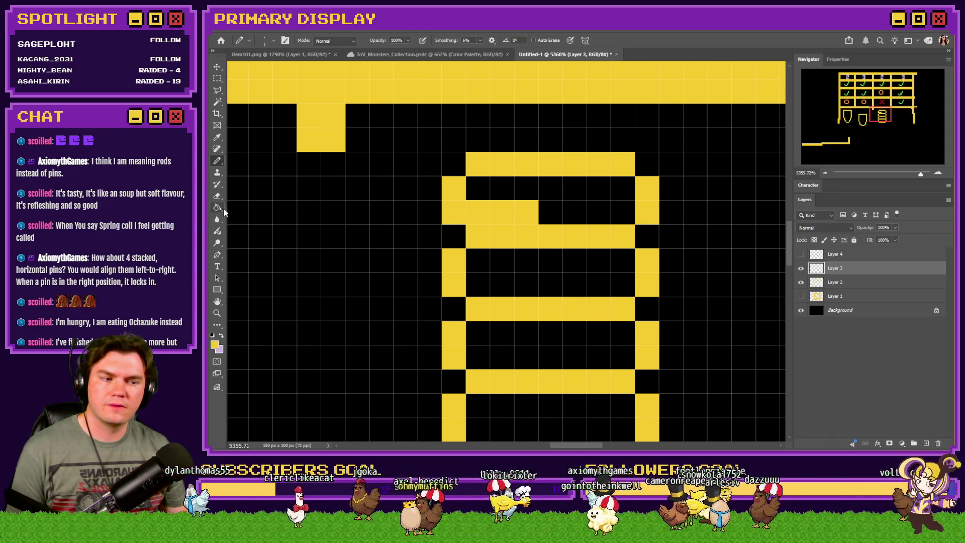
{"action": "key", "text": "ctrl+z"}
{"action": "key", "text": "ctrl+z"}
{"action": "key", "text": "ctrl+z"}
{"action": "left_click", "coordinate": [217, 196]}
{"action": "scroll", "coordinate": [540, 232], "scroll_direction": "down", "scroll_amount": 2}
{"action": "mouse_move", "coordinate": [538, 221]}
{"action": "left_mouse_down"}
{"action": "mouse_move", "coordinate": [536, 256]}
{"action": "mouse_move", "coordinate": [555, 294]}
{"action": "mouse_move", "coordinate": [562, 252]}
{"action": "left_mouse_up"}
Redraw the coil's top inner strand in yellow pixels from the top-left corner rightward
{"action": "left_click", "coordinate": [217, 160]}
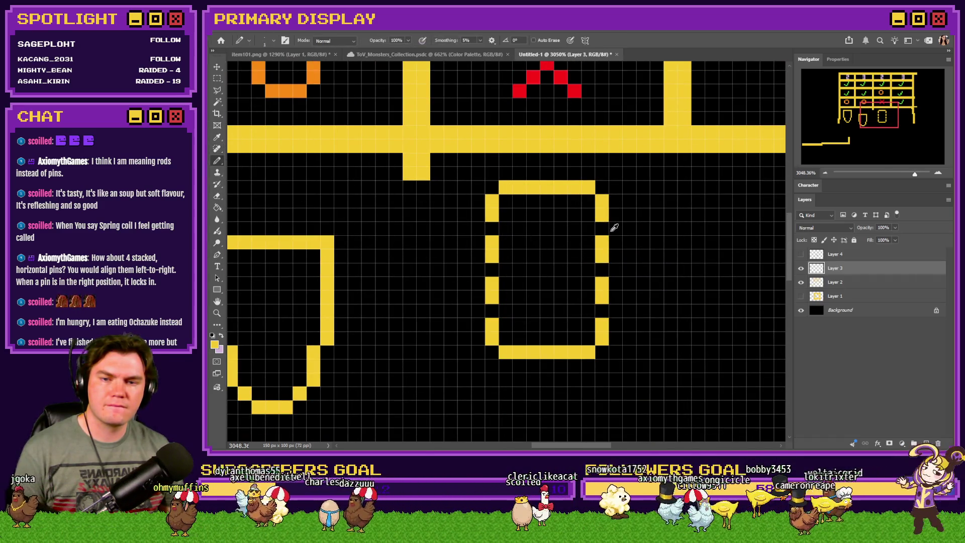
{"action": "scroll", "coordinate": [614, 227], "scroll_direction": "up", "scroll_amount": 2}
{"action": "left_click", "coordinate": [430, 208]}
{"action": "left_click_drag", "start_coordinate": [431, 208], "coordinate": [533, 230]}
{"action": "left_click", "coordinate": [567, 230]}
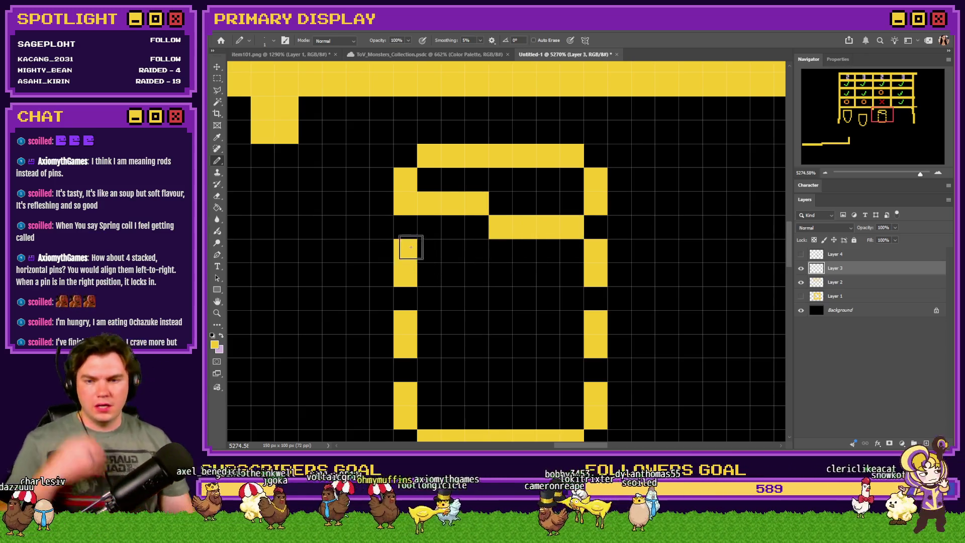
{"action": "left_click", "coordinate": [427, 227]}
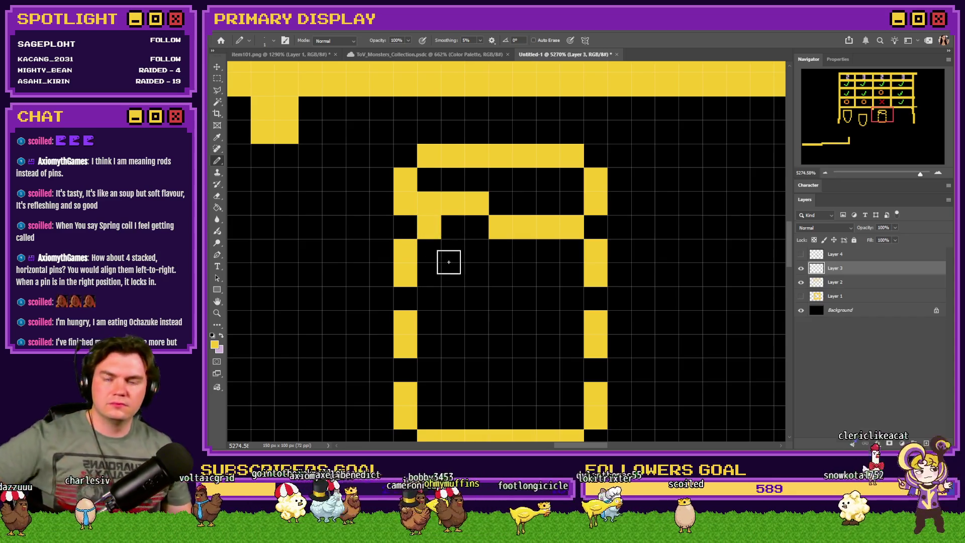
{"action": "left_click", "coordinate": [428, 274]}
Draw the coil's lower angled yellow strands and close the gap in the bottom row
{"action": "mouse_move", "coordinate": [442, 278]}
{"action": "left_mouse_down"}
{"action": "mouse_move", "coordinate": [482, 276]}
{"action": "mouse_move", "coordinate": [497, 293]}
{"action": "mouse_move", "coordinate": [567, 302]}
{"action": "left_mouse_up"}
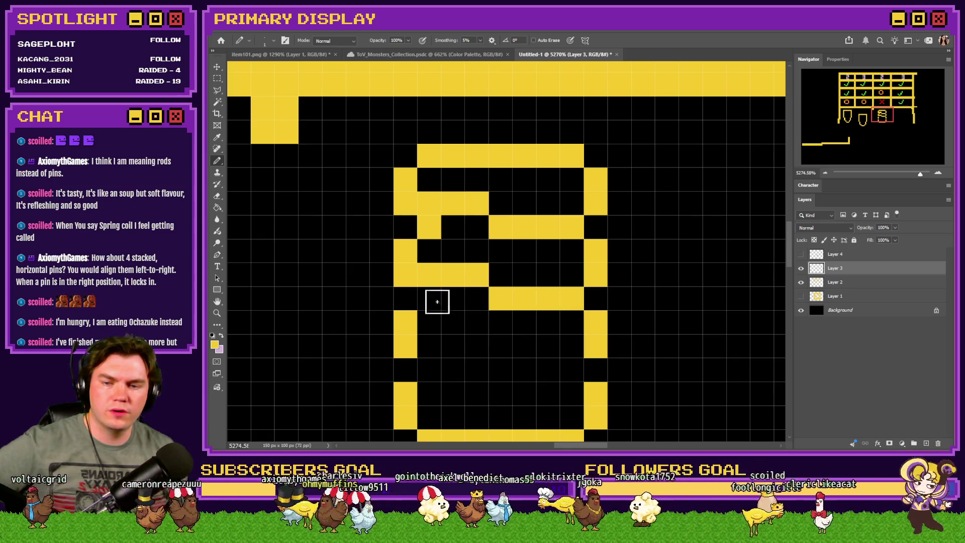
{"action": "left_click", "coordinate": [431, 303]}
{"action": "mouse_move", "coordinate": [433, 340]}
{"action": "left_mouse_down"}
{"action": "mouse_move", "coordinate": [478, 347]}
{"action": "mouse_move", "coordinate": [520, 369]}
{"action": "mouse_move", "coordinate": [572, 370]}
{"action": "left_mouse_up"}
{"action": "scroll", "coordinate": [427, 363], "scroll_direction": "down", "scroll_amount": 2}
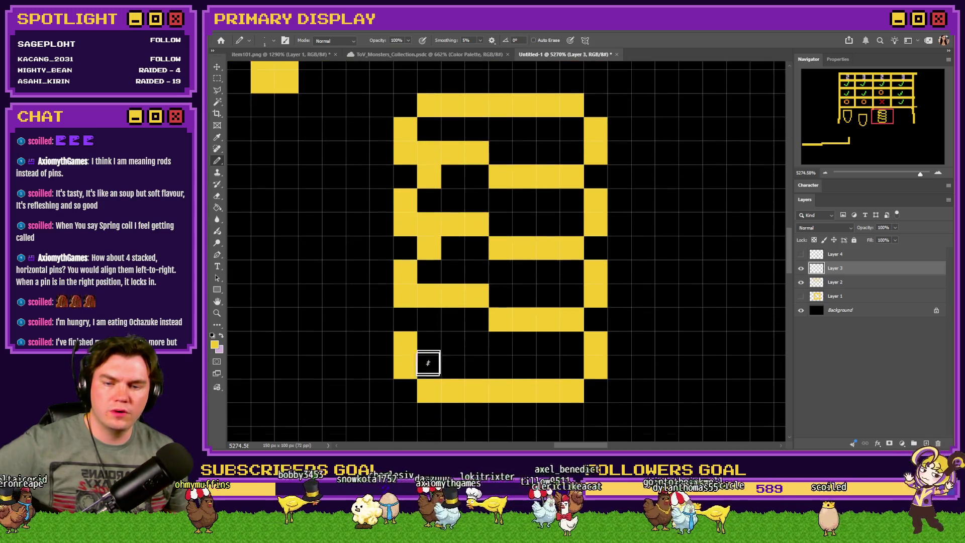
{"action": "scroll", "coordinate": [430, 321], "scroll_direction": "down", "scroll_amount": 1}
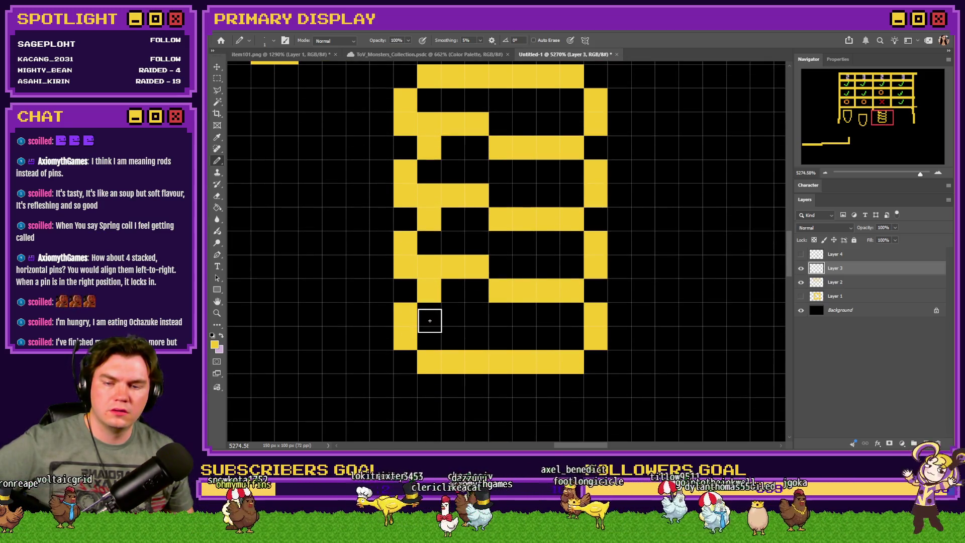
{"action": "mouse_move", "coordinate": [430, 334]}
{"action": "left_mouse_down"}
{"action": "mouse_move", "coordinate": [475, 339]}
{"action": "mouse_move", "coordinate": [504, 357]}
{"action": "left_mouse_up"}
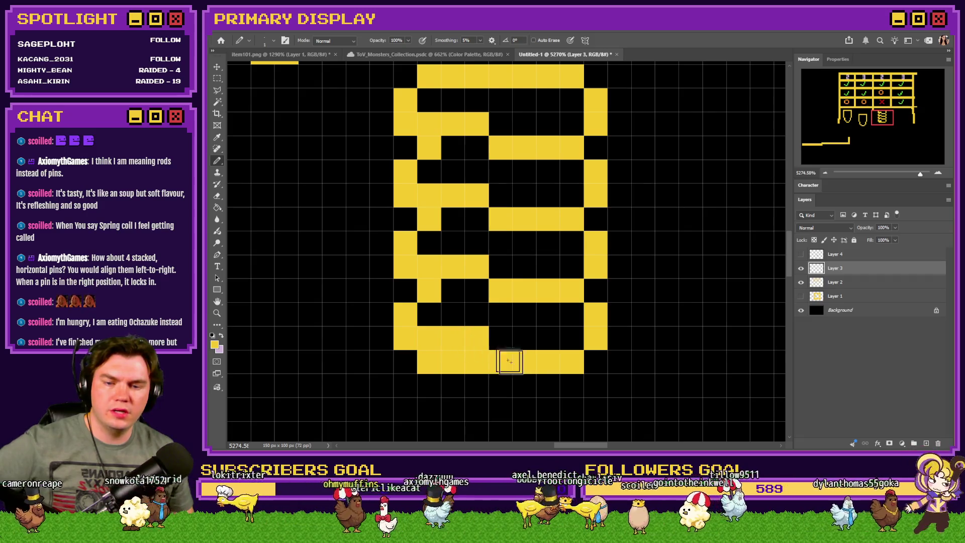
{"action": "left_click", "coordinate": [504, 357]}
Set the drawing colour to a darker gold shade
{"action": "left_click", "coordinate": [217, 196]}
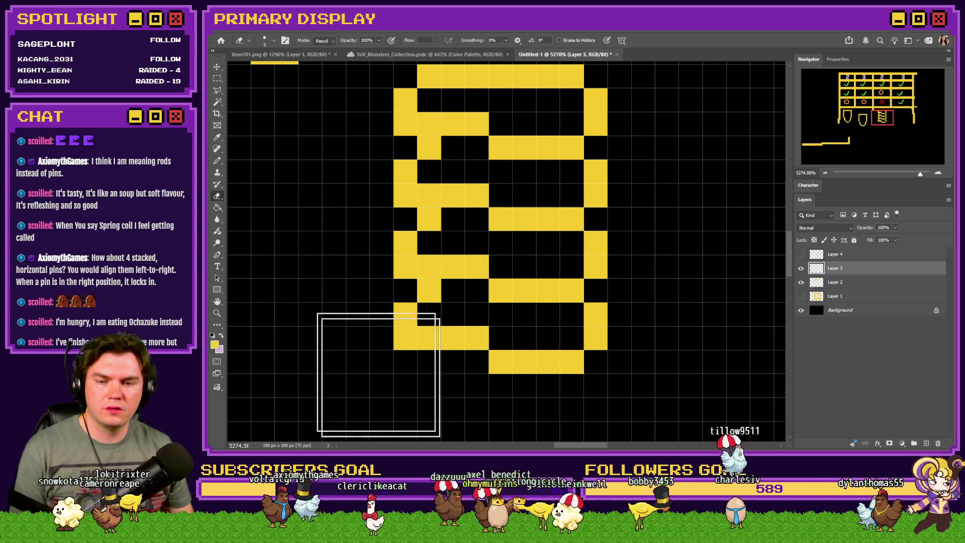
{"action": "scroll", "coordinate": [392, 302], "scroll_direction": "down", "scroll_amount": 5}
{"action": "scroll", "coordinate": [468, 279], "scroll_direction": "down", "scroll_amount": 3}
{"action": "key", "text": "b"}
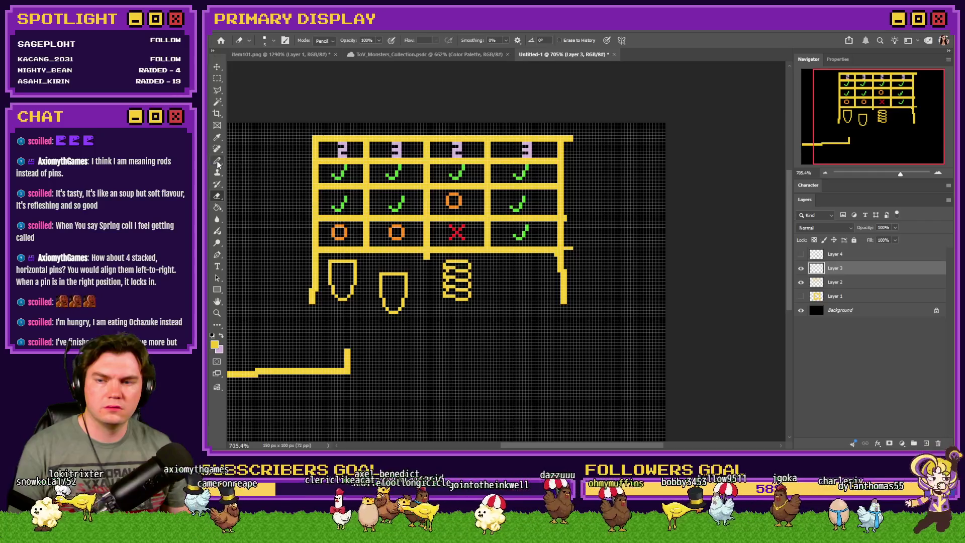
{"action": "scroll", "coordinate": [497, 274], "scroll_direction": "up", "scroll_amount": 6}
{"action": "scroll", "coordinate": [415, 245], "scroll_direction": "up", "scroll_amount": 4}
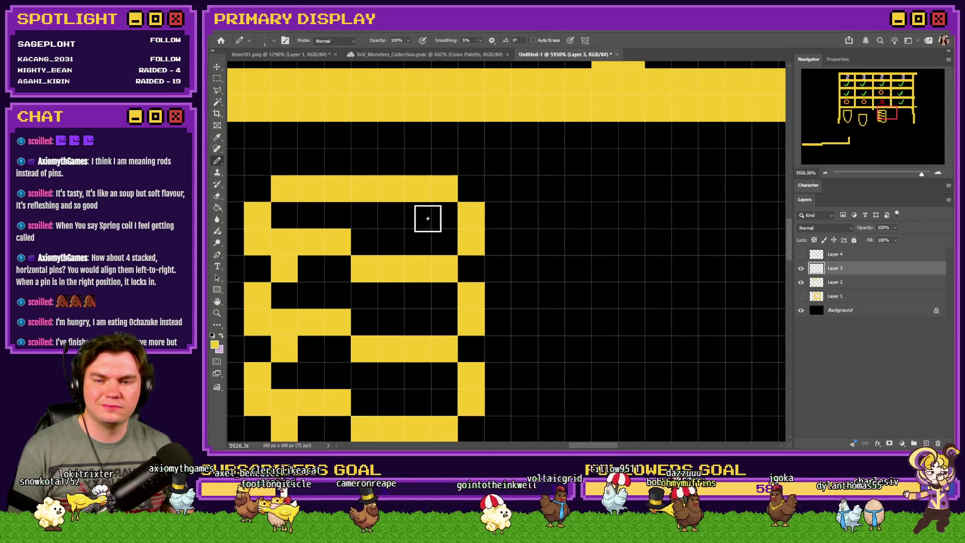
{"action": "scroll", "coordinate": [589, 229], "scroll_direction": "down", "scroll_amount": 2}
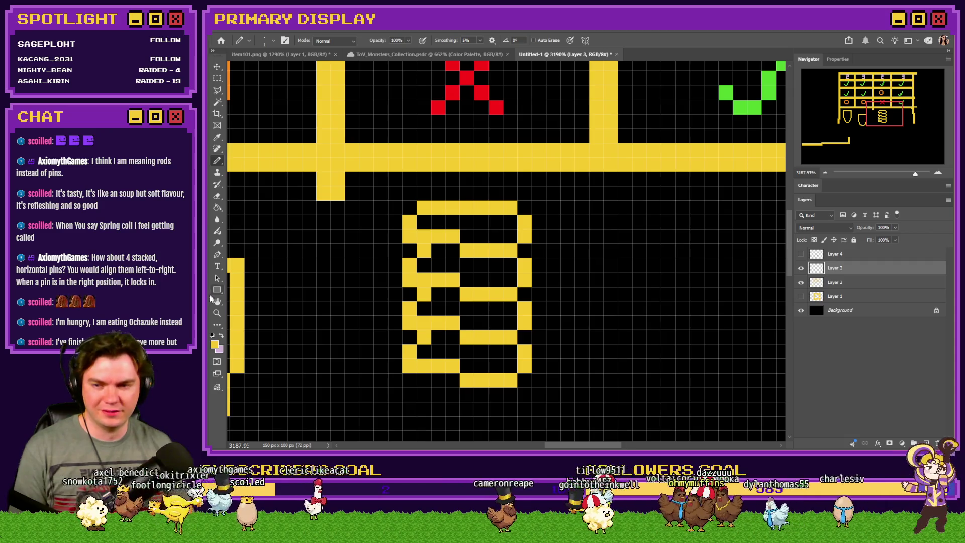
{"action": "left_click", "coordinate": [215, 345]}
{"action": "left_click_drag", "start_coordinate": [802, 222], "coordinate": [807, 249]}
{"action": "left_click", "coordinate": [925, 188]}
Shade the spring's top and lower rows in dark gold, then undo the shading
{"action": "scroll", "coordinate": [513, 237], "scroll_direction": "up", "scroll_amount": 2}
{"action": "left_click_drag", "start_coordinate": [487, 200], "coordinate": [411, 224]}
{"action": "scroll", "coordinate": [555, 254], "scroll_direction": "down", "scroll_amount": 2}
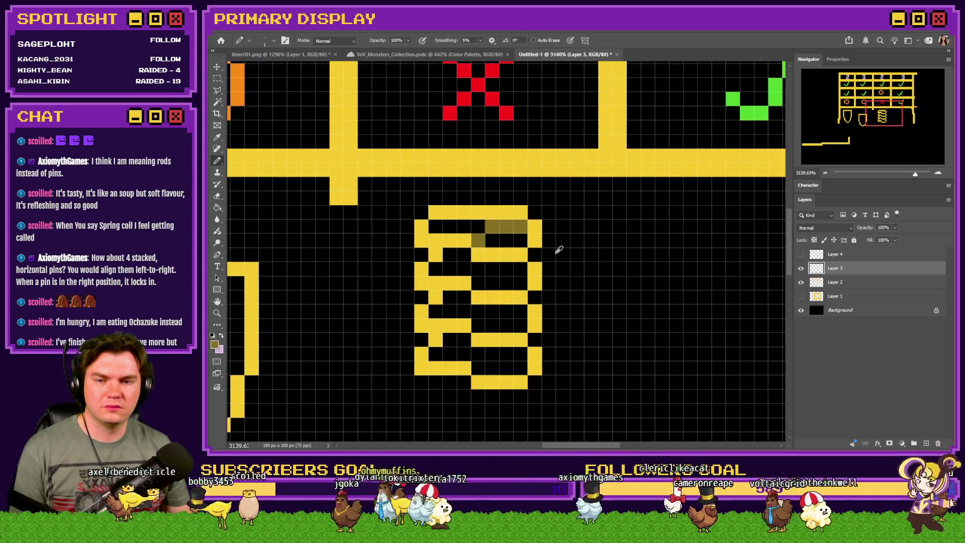
{"action": "scroll", "coordinate": [491, 217], "scroll_direction": "up", "scroll_amount": 1}
{"action": "left_click", "coordinate": [490, 218]}
{"action": "scroll", "coordinate": [490, 274], "scroll_direction": "up", "scroll_amount": 1}
{"action": "left_click_drag", "start_coordinate": [555, 287], "coordinate": [494, 295]}
{"action": "scroll", "coordinate": [527, 287], "scroll_direction": "down", "scroll_amount": 3}
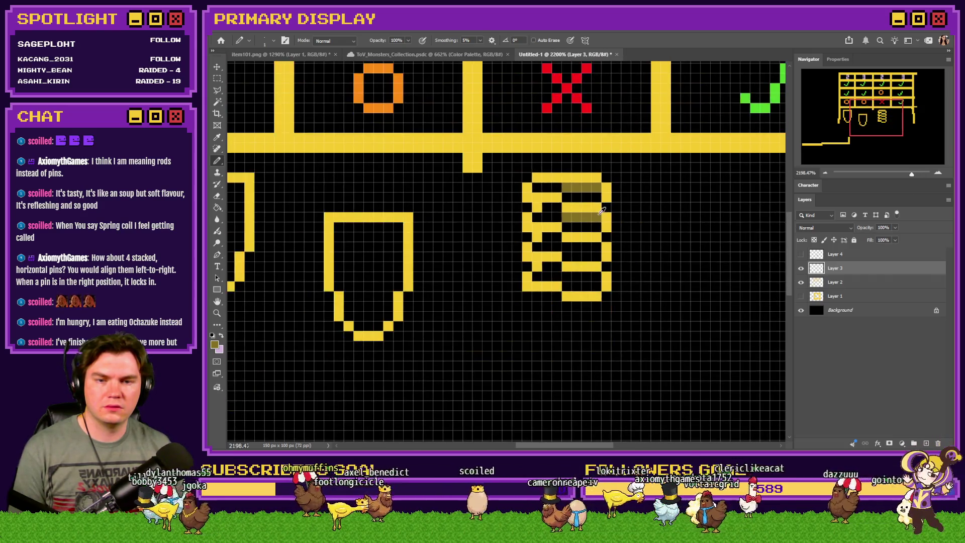
{"action": "scroll", "coordinate": [571, 219], "scroll_direction": "up", "scroll_amount": 1}
{"action": "key", "text": "ctrl+z"}
{"action": "key", "text": "ctrl+z"}
{"action": "key", "text": "ctrl+z"}
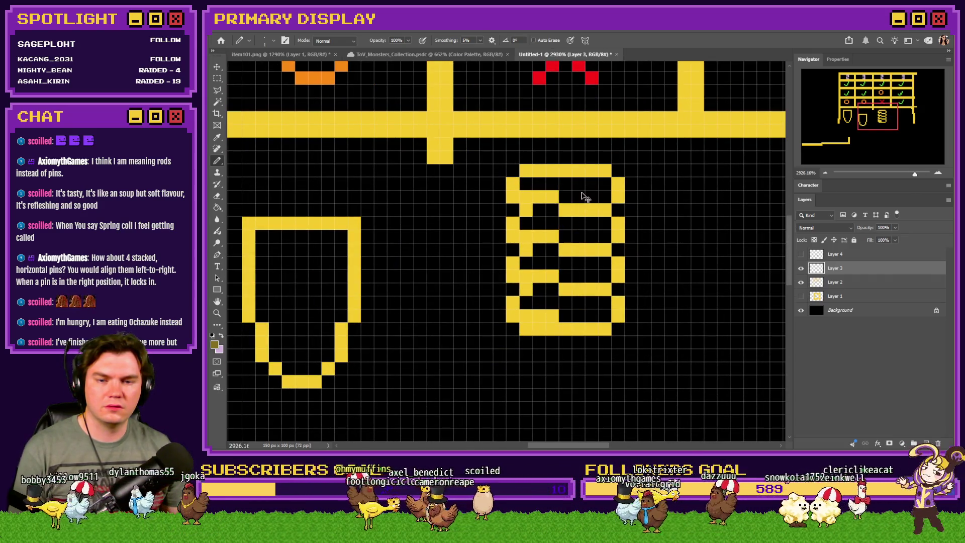
Paint dark-gold shading along the spring strands, then undo those strokes
{"action": "scroll", "coordinate": [578, 184], "scroll_direction": "up", "scroll_amount": 1}
{"action": "scroll", "coordinate": [578, 183], "scroll_direction": "up", "scroll_amount": 1}
{"action": "left_click", "coordinate": [554, 207]}
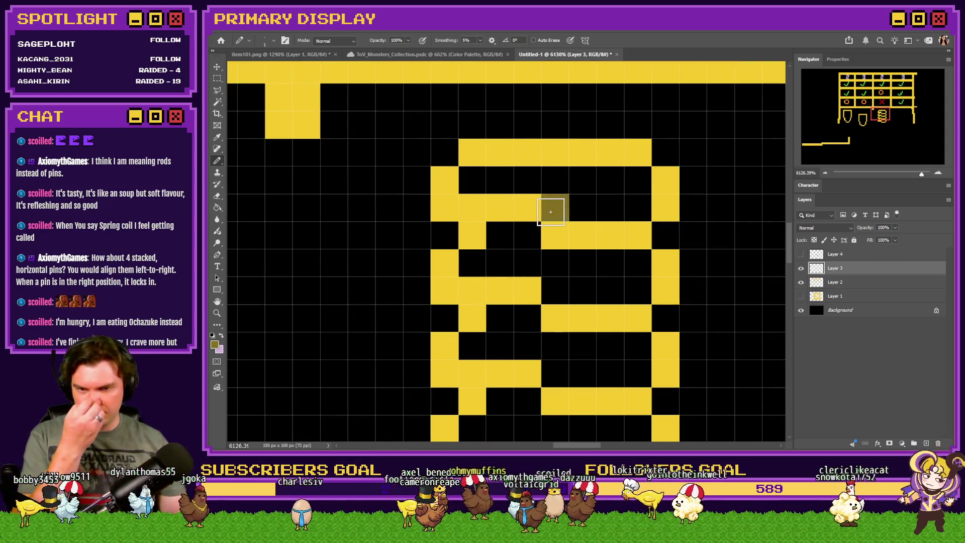
{"action": "left_click_drag", "start_coordinate": [592, 181], "coordinate": [637, 180]}
{"action": "left_click_drag", "start_coordinate": [566, 288], "coordinate": [628, 261]}
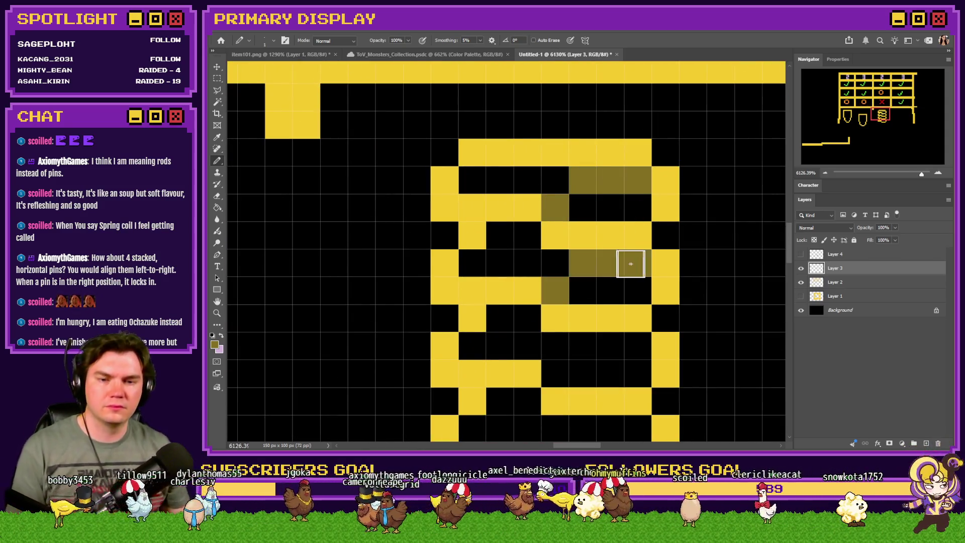
{"action": "left_click_drag", "start_coordinate": [567, 376], "coordinate": [629, 351]}
{"action": "scroll", "coordinate": [567, 377], "scroll_direction": "down", "scroll_amount": 2}
{"action": "left_click_drag", "start_coordinate": [567, 378], "coordinate": [636, 353]}
{"action": "scroll", "coordinate": [566, 328], "scroll_direction": "down", "scroll_amount": 1}
{"action": "scroll", "coordinate": [565, 328], "scroll_direction": "down", "scroll_amount": 5}
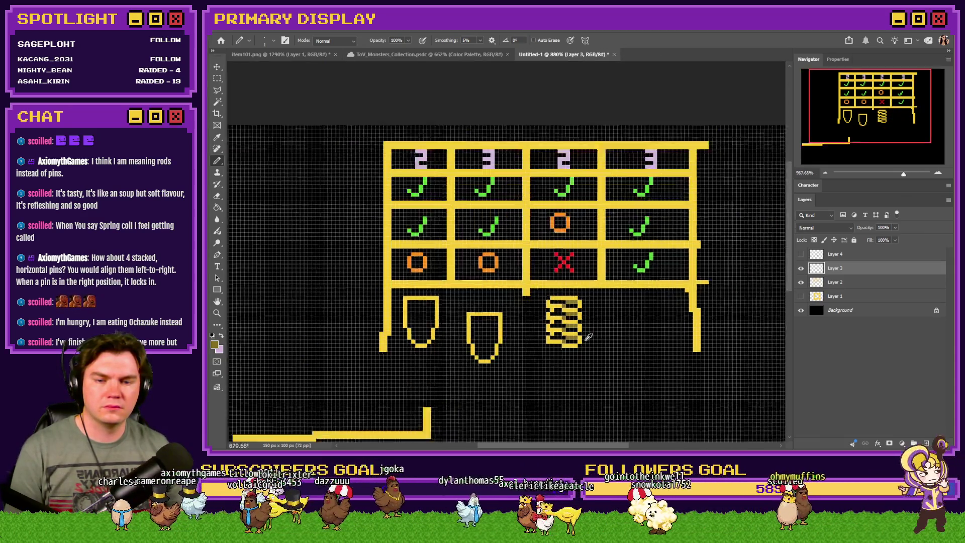
{"action": "scroll", "coordinate": [564, 346], "scroll_direction": "up", "scroll_amount": 4}
{"action": "key", "text": "ctrl+z"}
{"action": "key", "text": "ctrl+z"}
{"action": "key", "text": "ctrl+z"}
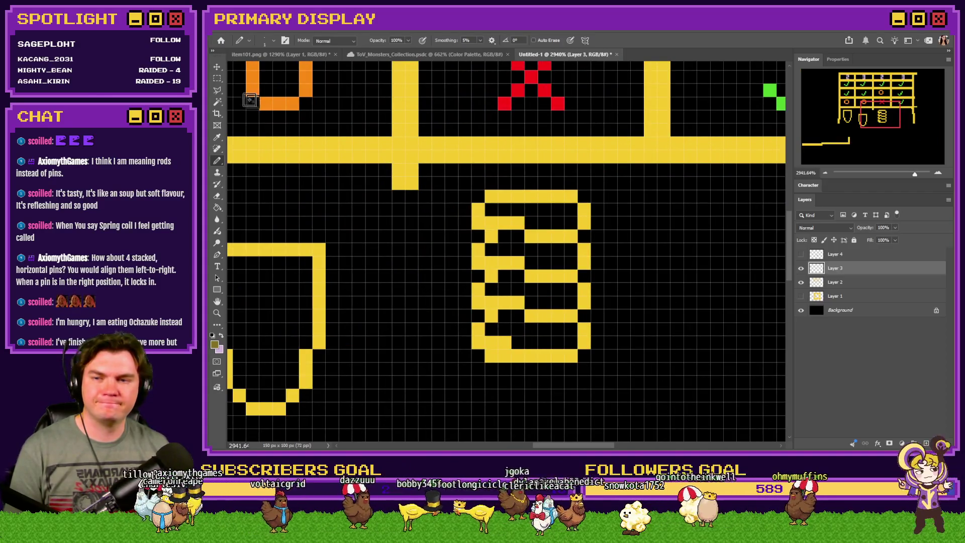
{"action": "left_click", "coordinate": [217, 79]}
Delete the spring coil and add yellow pixels under both ends of the bar
{"action": "mouse_move", "coordinate": [592, 388]}
{"action": "left_mouse_down"}
{"action": "mouse_move", "coordinate": [424, 221]}
{"action": "mouse_move", "coordinate": [437, 205]}
{"action": "left_mouse_up"}
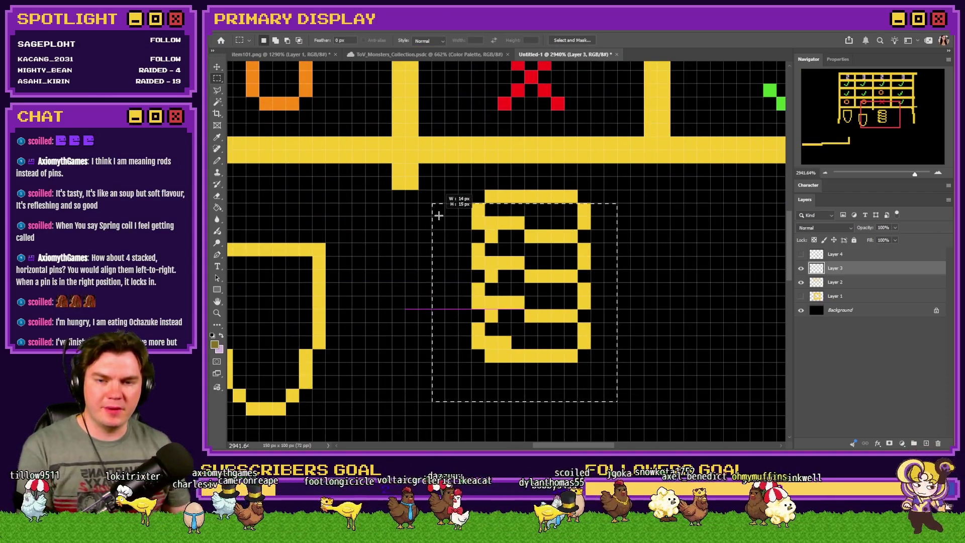
{"action": "key", "text": "Delete"}
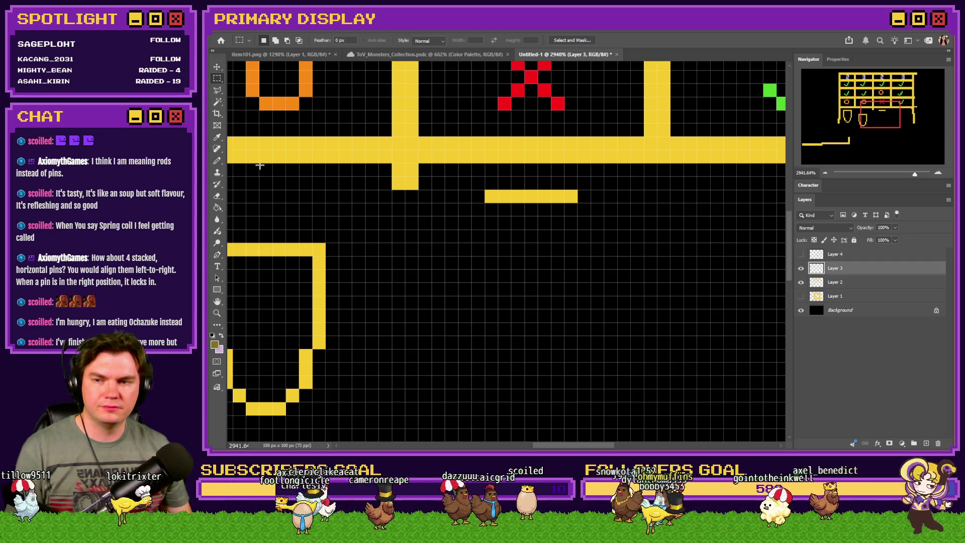
{"action": "left_click", "coordinate": [217, 161]}
{"action": "scroll", "coordinate": [508, 201], "scroll_direction": "up", "scroll_amount": 2}
{"action": "left_click", "coordinate": [438, 212]}
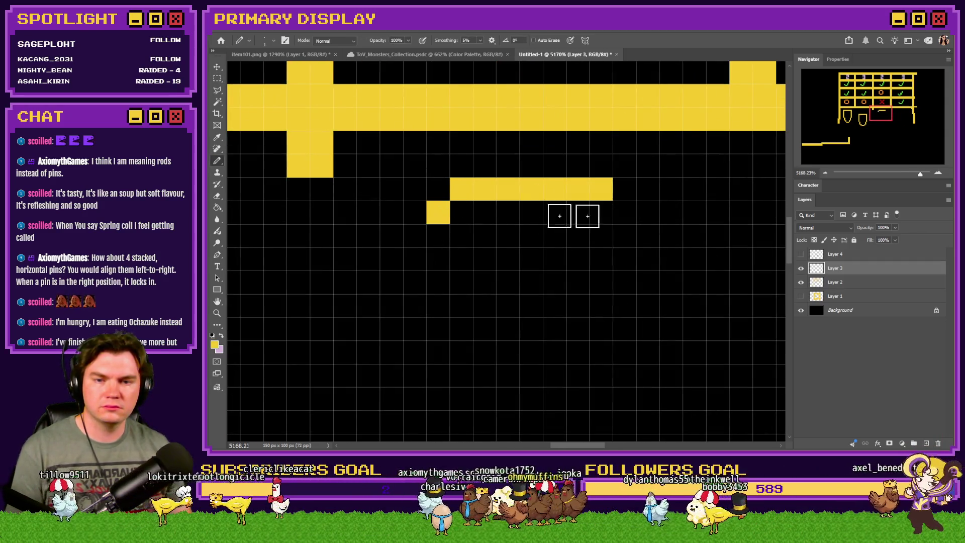
{"action": "left_click", "coordinate": [624, 213]}
Shift the pixels at the bar's right end one pixel left
{"action": "left_click", "coordinate": [217, 78]}
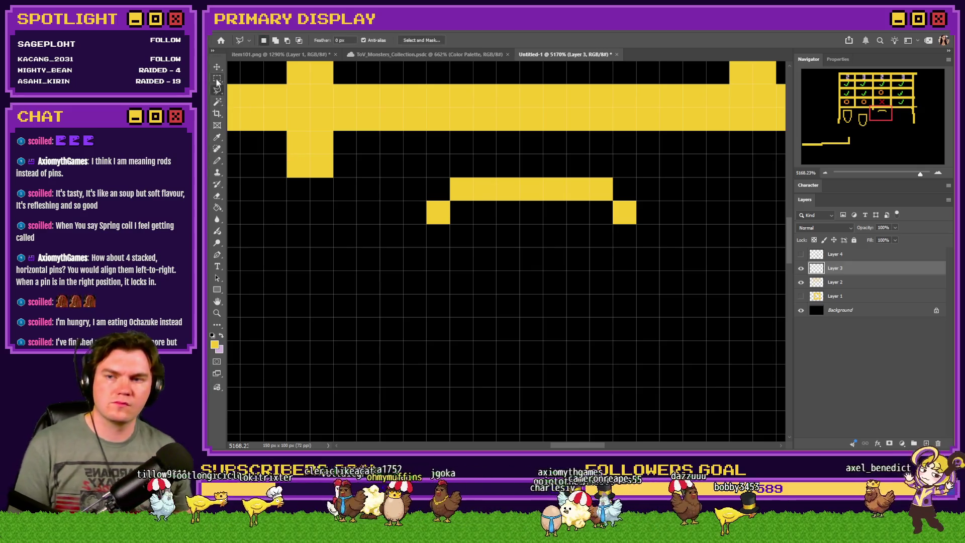
{"action": "mouse_move", "coordinate": [592, 180]}
{"action": "left_mouse_down"}
{"action": "mouse_move", "coordinate": [620, 198]}
{"action": "mouse_move", "coordinate": [619, 207]}
{"action": "mouse_move", "coordinate": [596, 207]}
{"action": "left_mouse_up"}
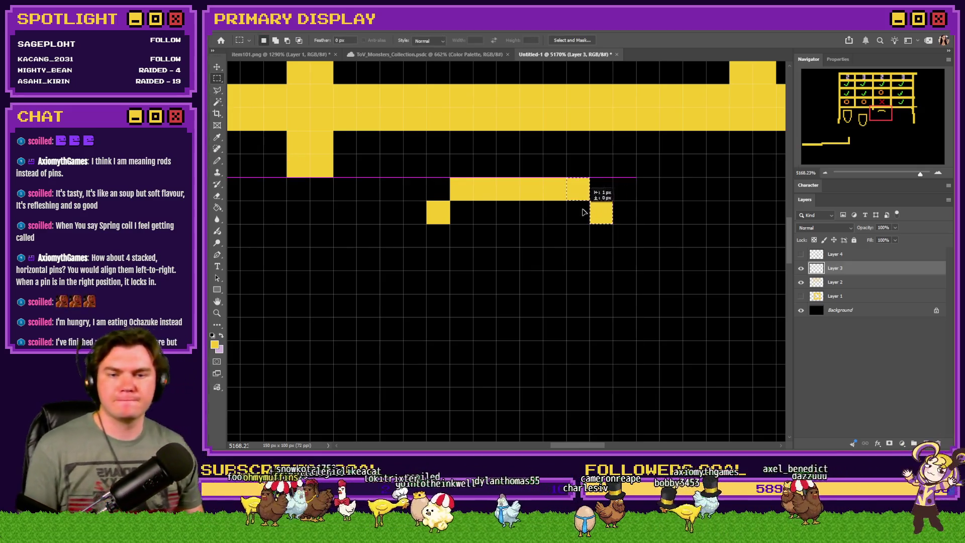
{"action": "key", "text": "ctrl+d"}
{"action": "key", "text": "b"}
Paint a small yellow loop of rows beneath the short bar
{"action": "left_click_drag", "start_coordinate": [461, 235], "coordinate": [494, 235]}
{"action": "left_click", "coordinate": [509, 234]}
{"action": "left_click", "coordinate": [531, 258]}
{"action": "left_click", "coordinate": [555, 259]}
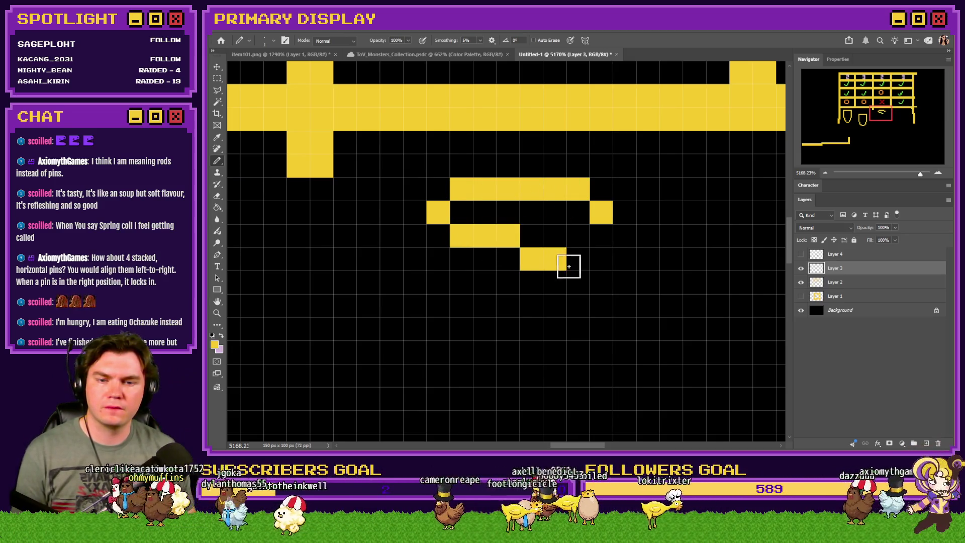
{"action": "left_click", "coordinate": [578, 259]}
{"action": "left_click", "coordinate": [601, 235]}
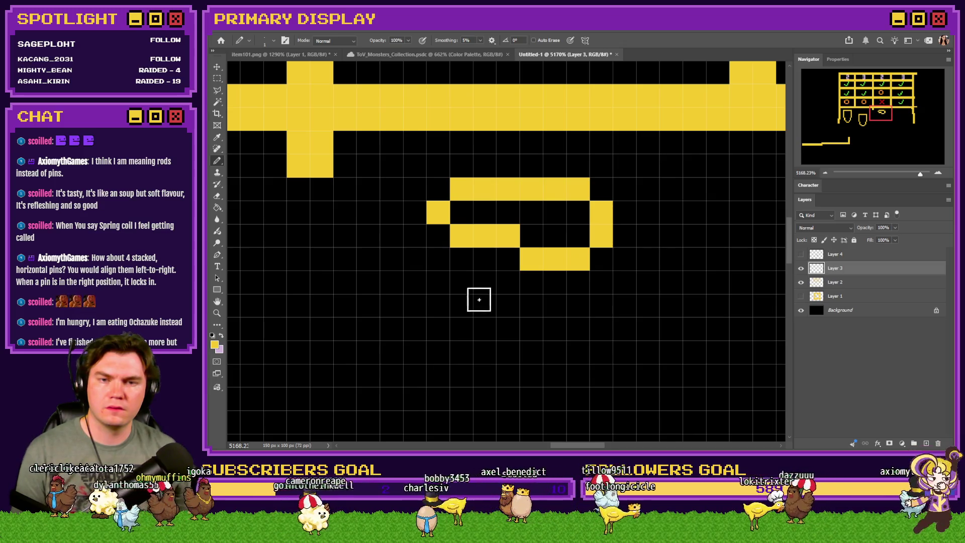
{"action": "scroll", "coordinate": [481, 298], "scroll_direction": "down", "scroll_amount": 2}
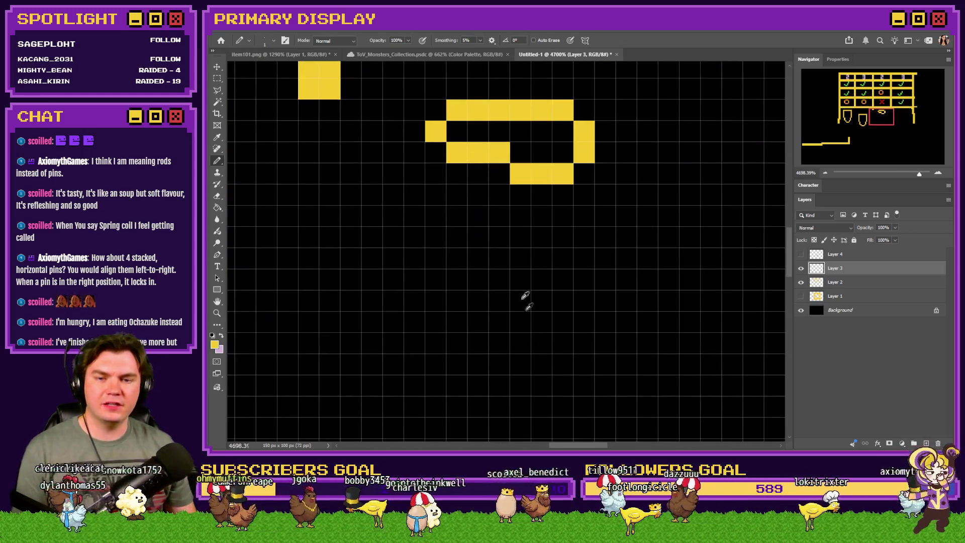
Draw a three-step yellow diagonal running down and right below the loop
{"action": "left_click", "coordinate": [456, 237]}
{"action": "left_click", "coordinate": [479, 241]}
{"action": "left_click", "coordinate": [499, 258]}
{"action": "left_click", "coordinate": [520, 257]}
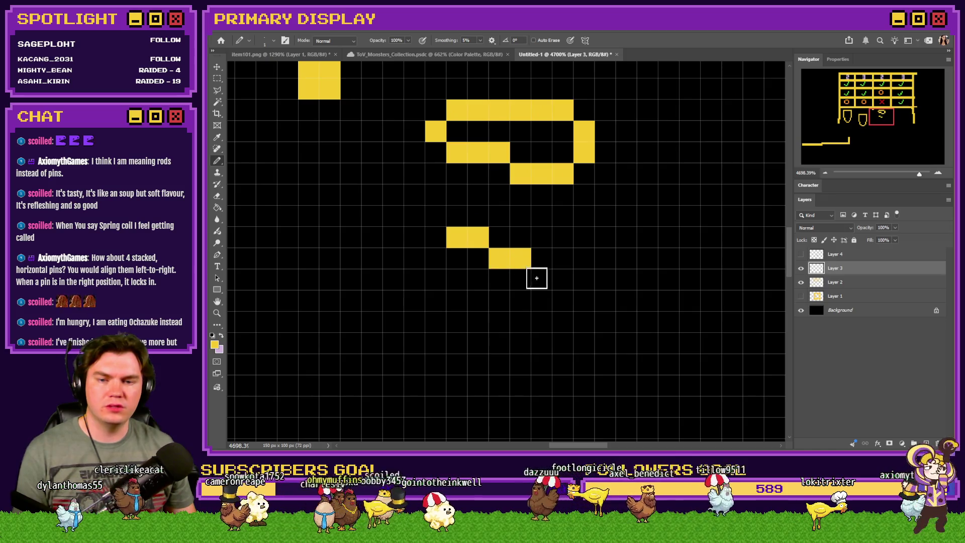
{"action": "left_click", "coordinate": [541, 279]}
{"action": "left_click", "coordinate": [563, 279]}
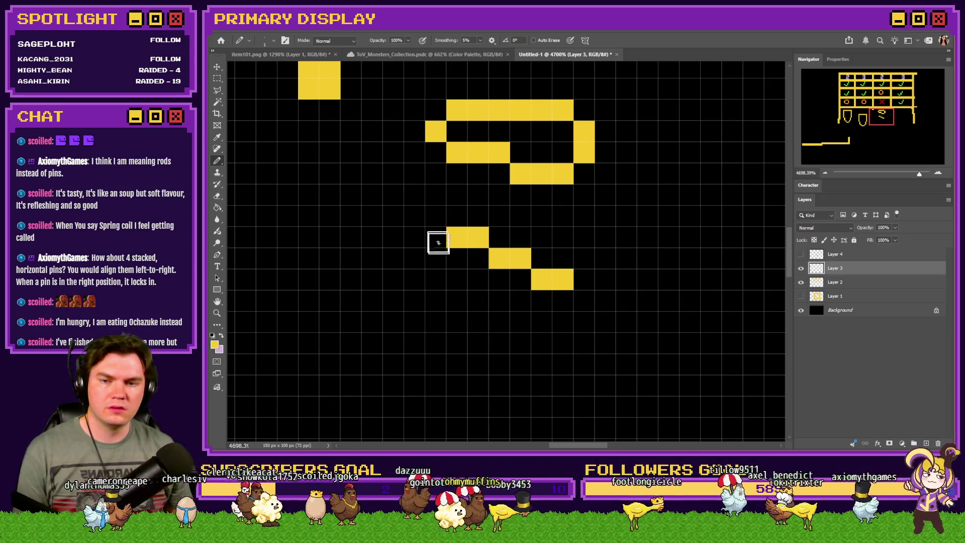
Select and delete the upper yellow loop shape
{"action": "left_click", "coordinate": [219, 78]}
{"action": "mouse_move", "coordinate": [618, 81]}
{"action": "left_mouse_down"}
{"action": "mouse_move", "coordinate": [405, 168]}
{"action": "mouse_move", "coordinate": [402, 186]}
{"action": "left_mouse_up"}
{"action": "key", "text": "Delete"}
{"action": "key", "text": "ctrl+d"}
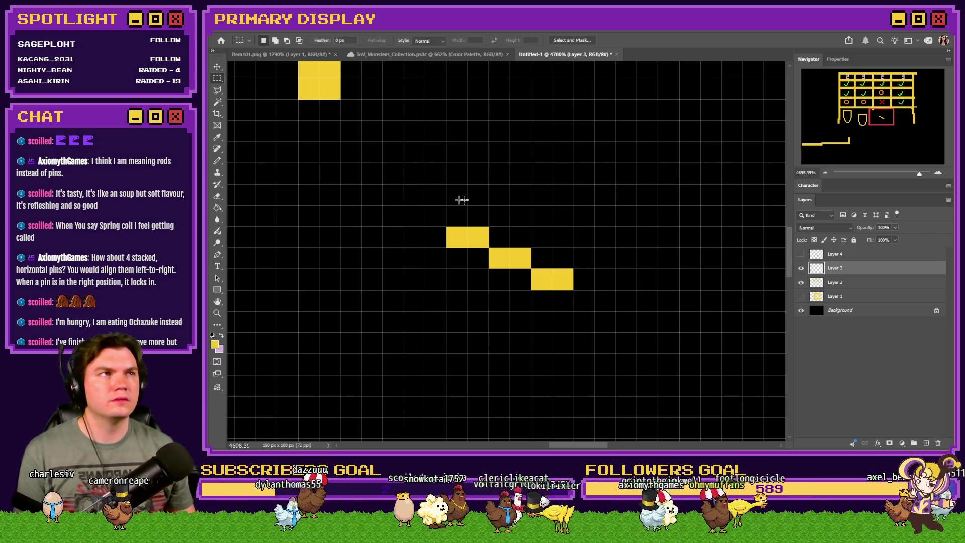
Place a copy of the diagonal stair below the original and merge it back into the main layer
{"action": "scroll", "coordinate": [525, 200], "scroll_direction": "down", "scroll_amount": 2}
{"action": "left_click_drag", "start_coordinate": [519, 219], "coordinate": [520, 280]}
{"action": "key", "text": "ctrl+z"}
{"action": "mouse_move", "coordinate": [581, 204]}
{"action": "left_mouse_down"}
{"action": "mouse_move", "coordinate": [475, 293]}
{"action": "mouse_move", "coordinate": [514, 255]}
{"action": "left_mouse_up"}
{"action": "key", "text": "ctrl+j"}
{"action": "key", "text": "ctrl+z"}
{"action": "key", "text": "ctrl+z"}
{"action": "key", "text": "ctrl+z"}
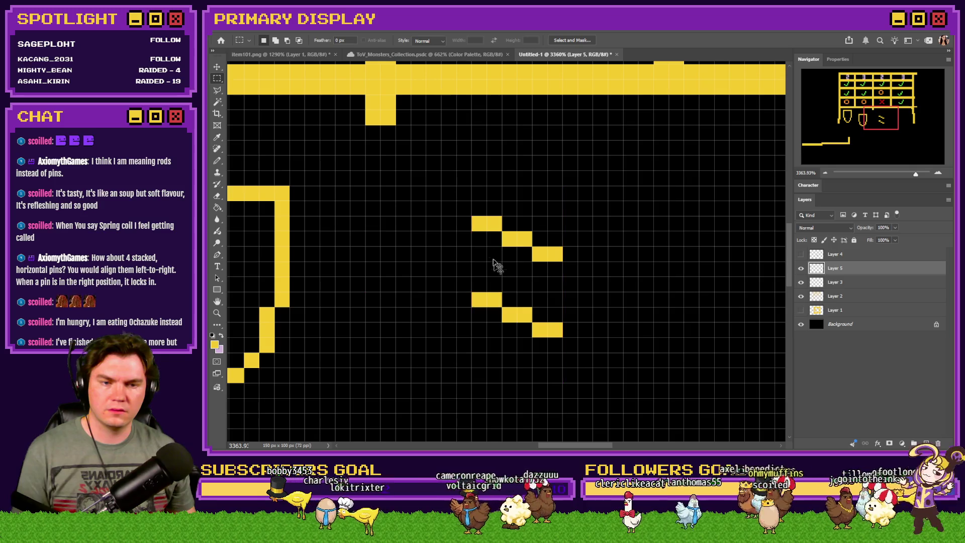
Return to the Pencil and open the foreground Color Picker
{"action": "left_click", "coordinate": [219, 164]}
{"action": "scroll", "coordinate": [432, 236], "scroll_direction": "up", "scroll_amount": 2}
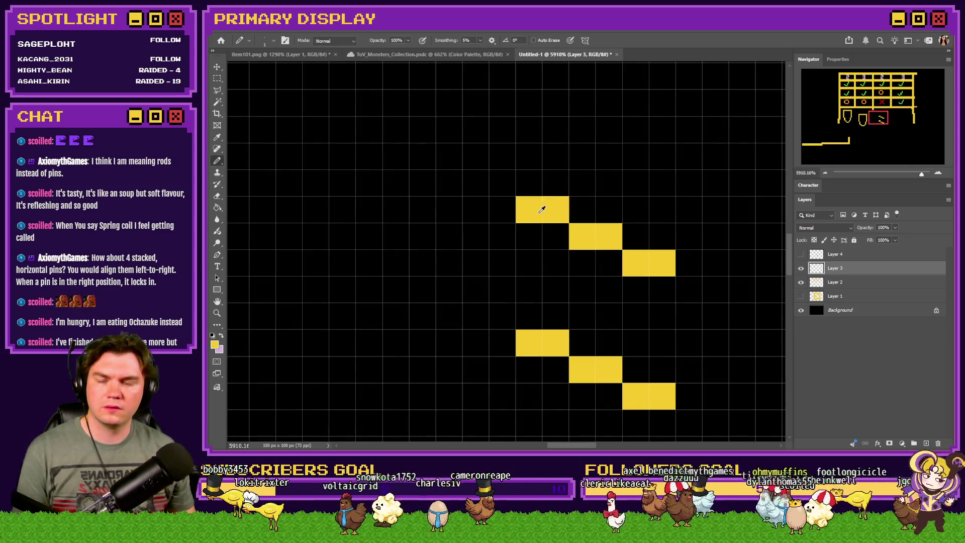
{"action": "left_click", "coordinate": [215, 344]}
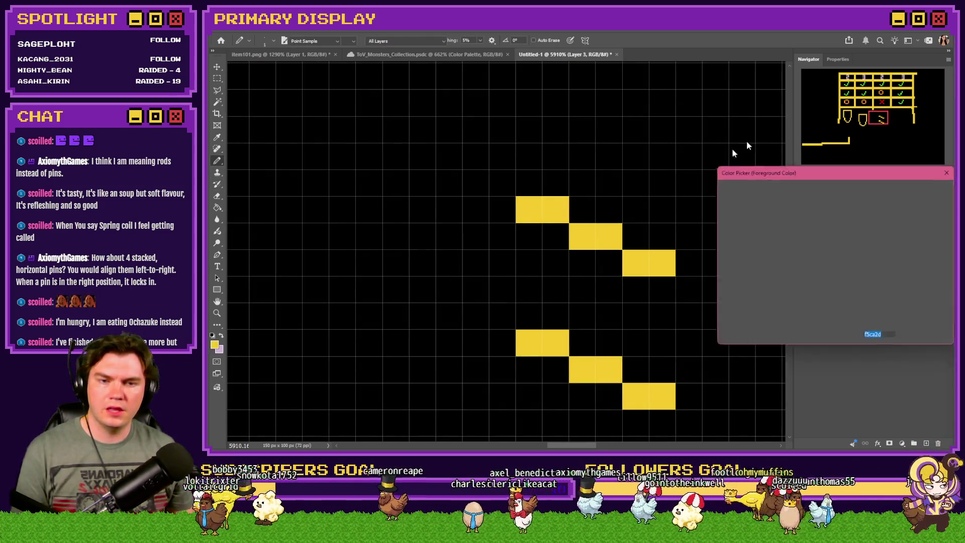
Set the foreground to brown #a6762a and paint two pairs of brown cells on the stair
{"action": "left_click", "coordinate": [846, 296]}
{"action": "left_click_drag", "start_coordinate": [815, 237], "coordinate": [806, 233]}
{"action": "left_click", "coordinate": [925, 189]}
{"action": "left_click_drag", "start_coordinate": [528, 259], "coordinate": [552, 261]}
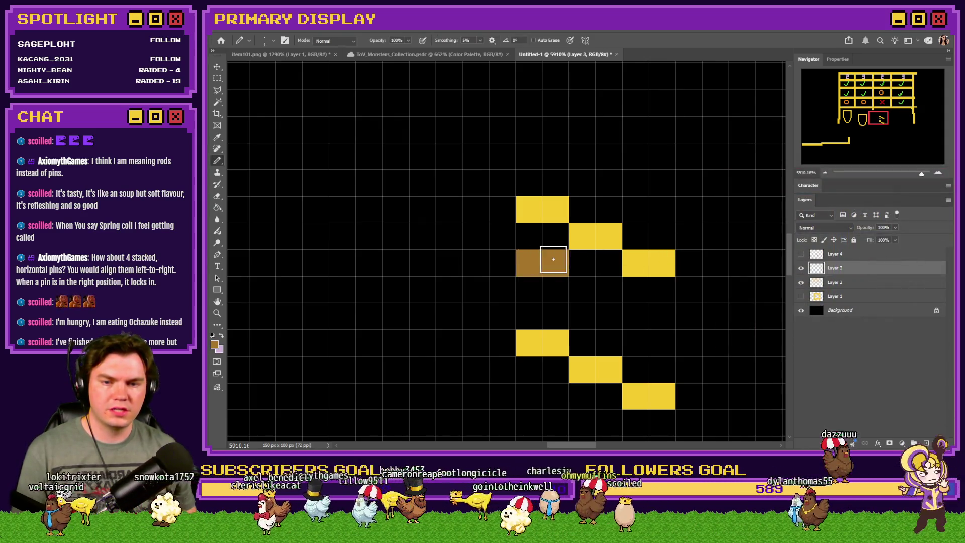
{"action": "left_click_drag", "start_coordinate": [636, 209], "coordinate": [662, 209]}
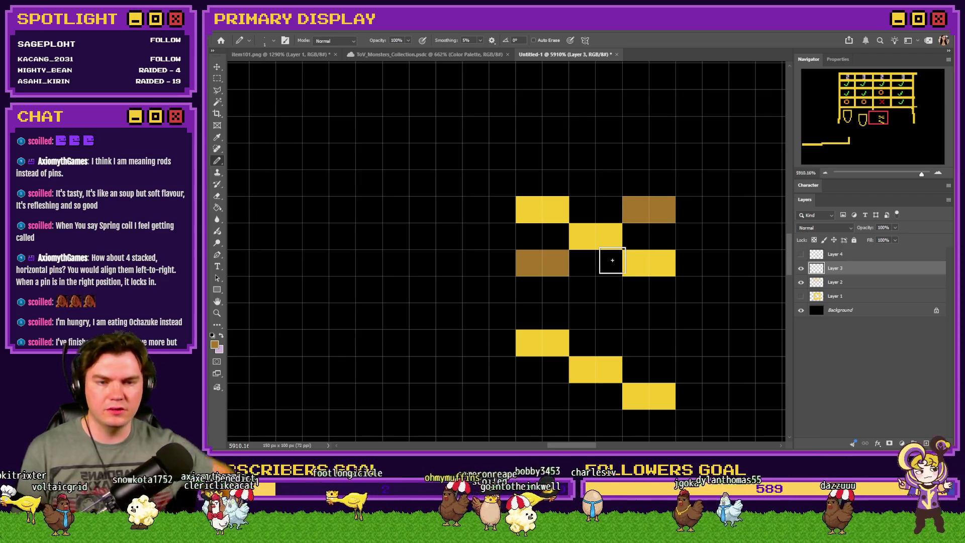
Remove the lower diagonal stair and paint a new three-cell yellow diagonal in its place
{"action": "left_click", "coordinate": [217, 78]}
{"action": "scroll", "coordinate": [495, 157], "scroll_direction": "down", "scroll_amount": 3}
{"action": "scroll", "coordinate": [565, 221], "scroll_direction": "up", "scroll_amount": 2}
{"action": "left_click_drag", "start_coordinate": [604, 260], "coordinate": [443, 320]}
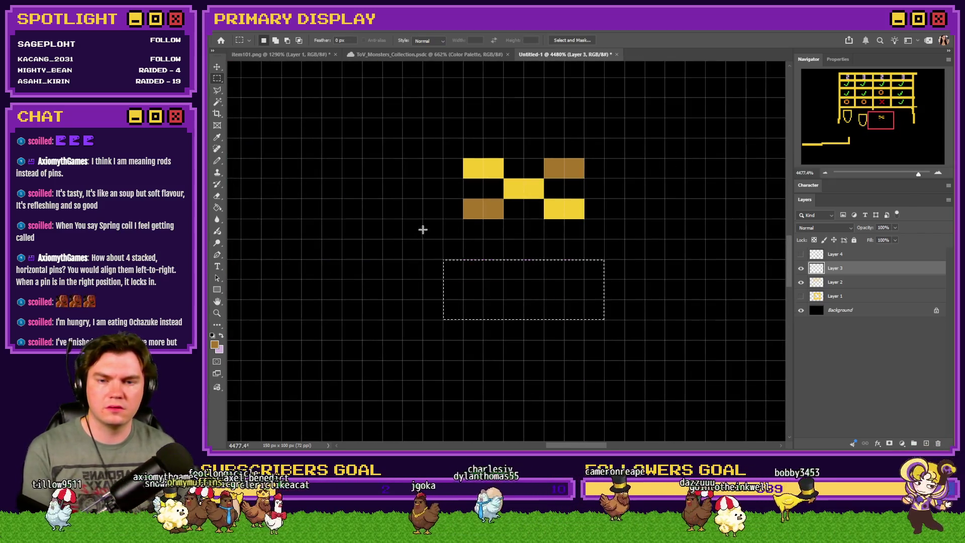
{"action": "left_click", "coordinate": [217, 161]}
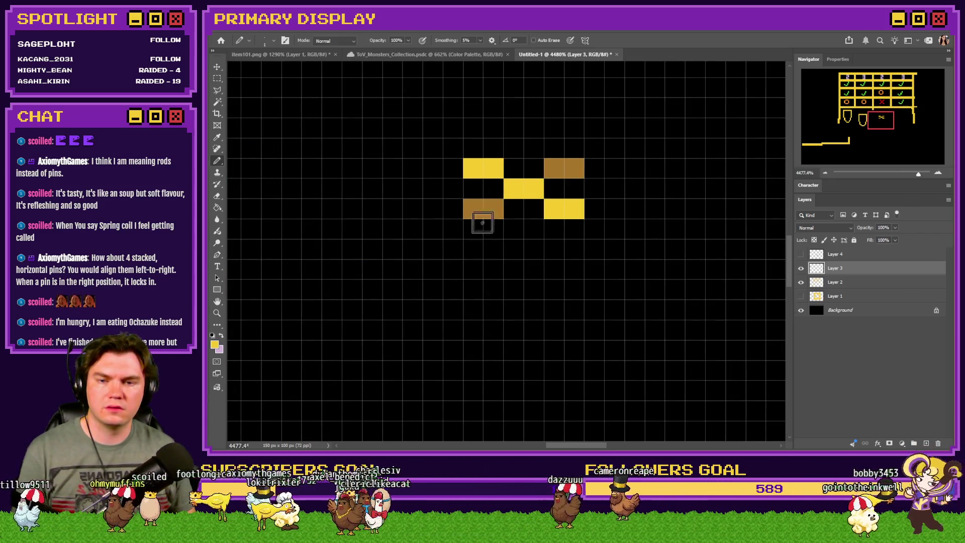
{"action": "left_click", "coordinate": [471, 232]}
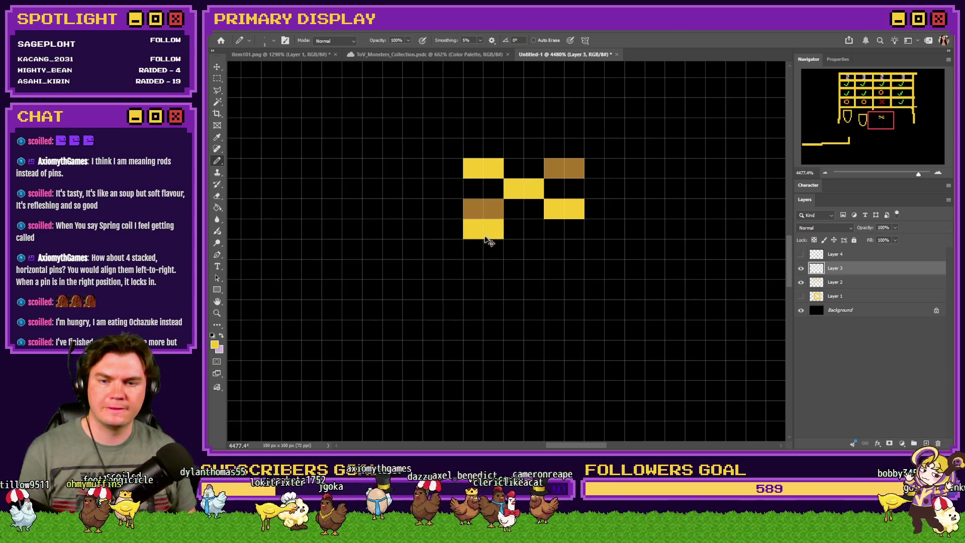
{"action": "left_click", "coordinate": [517, 249]}
{"action": "left_click", "coordinate": [572, 270]}
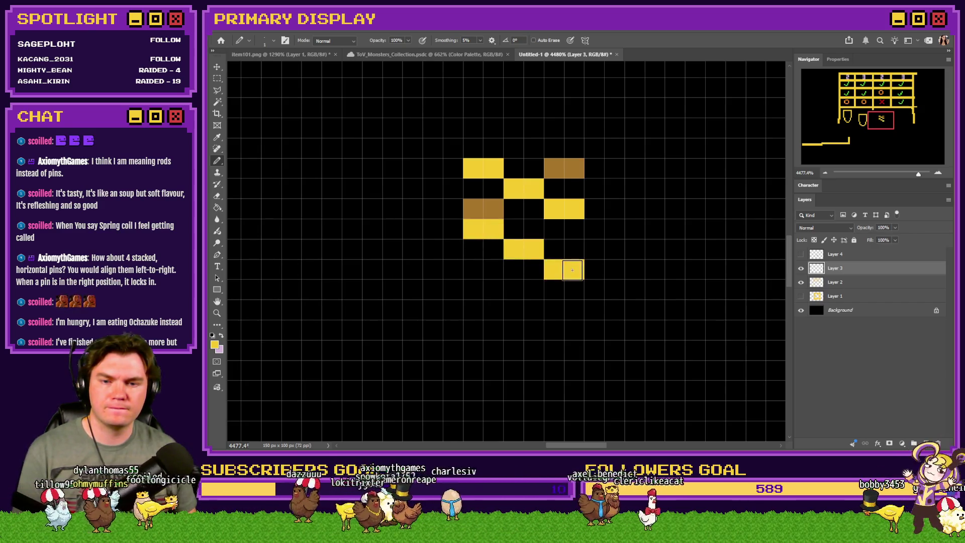
Add brown cells at the lower left and beside the fourth row, then sample yellow back
{"action": "left_click", "coordinate": [495, 209], "text": "alt"}
{"action": "left_click_drag", "start_coordinate": [473, 270], "coordinate": [500, 271]}
{"action": "left_click", "coordinate": [560, 230]}
{"action": "scroll", "coordinate": [481, 239], "scroll_direction": "down", "scroll_amount": 5}
{"action": "scroll", "coordinate": [482, 236], "scroll_direction": "up", "scroll_amount": 4}
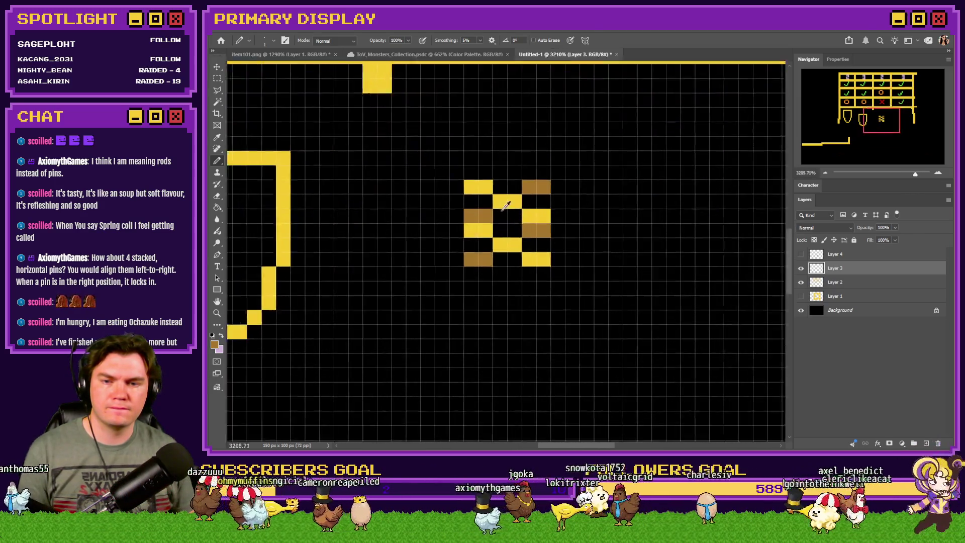
{"action": "scroll", "coordinate": [501, 210], "scroll_direction": "up", "scroll_amount": 1}
{"action": "left_click", "coordinate": [517, 192], "text": "alt"}
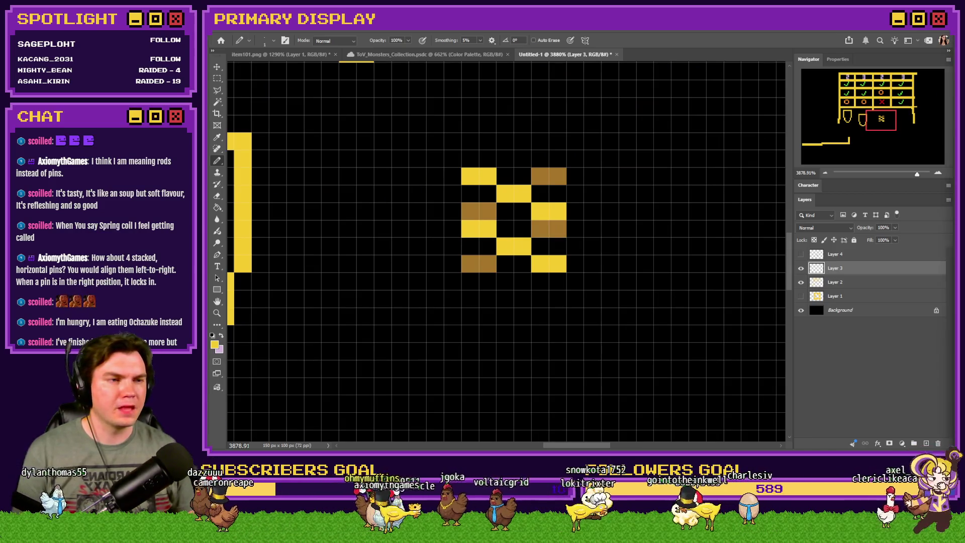
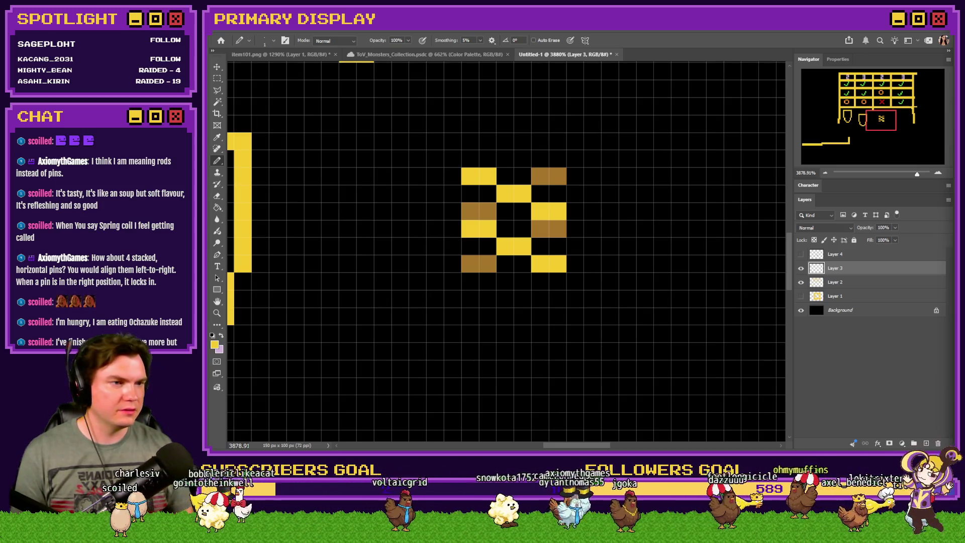
Review the lockpicking reference images, ending on the Oblivion lockpick reference
{"action": "key", "text": "alt+Tab"}
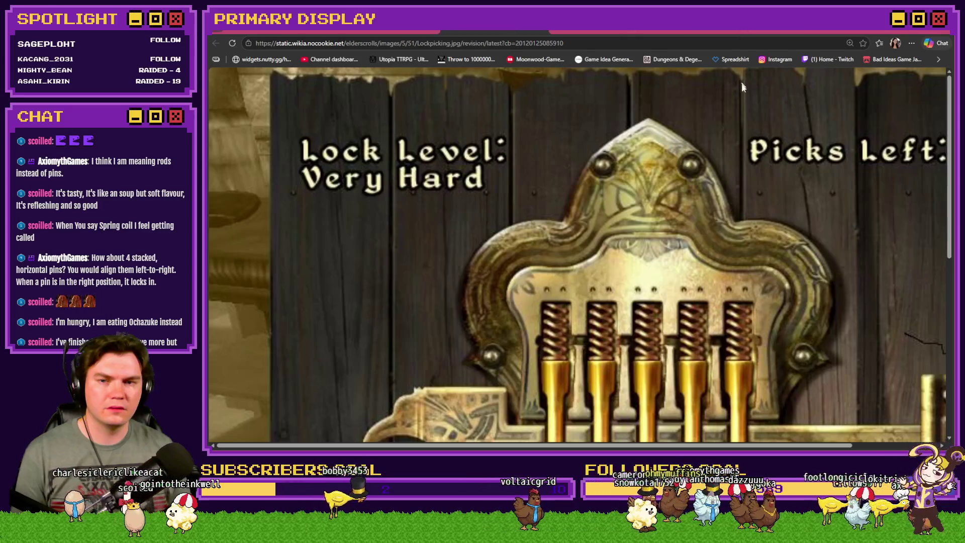
{"action": "left_click", "coordinate": [379, 33]}
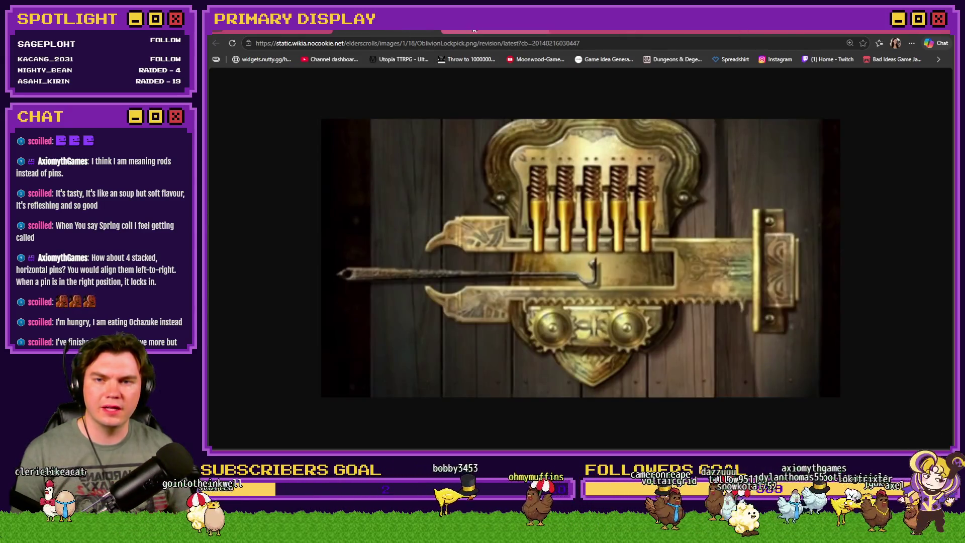
{"action": "left_click", "coordinate": [473, 32]}
{"action": "scroll", "coordinate": [486, 201], "scroll_direction": "down", "scroll_amount": 5}
{"action": "scroll", "coordinate": [494, 212], "scroll_direction": "up", "scroll_amount": 3}
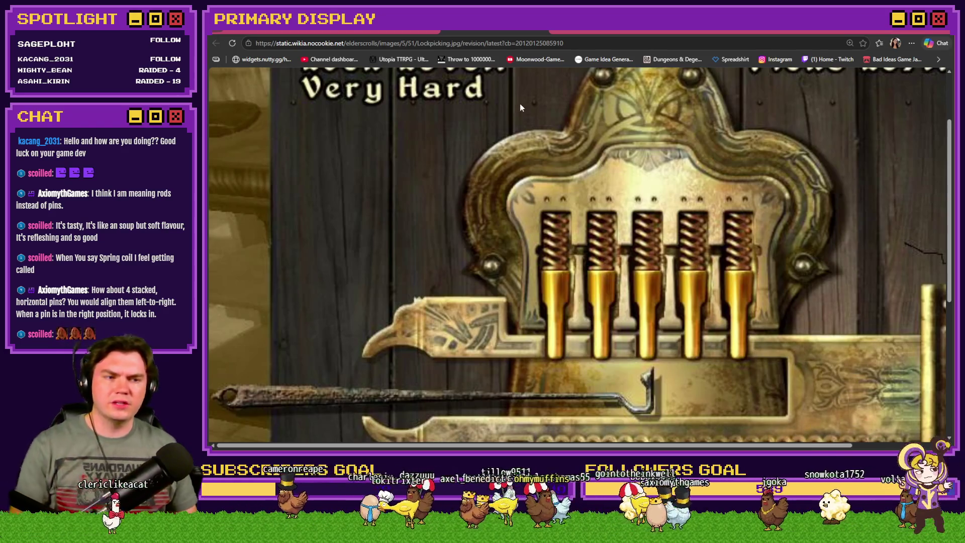
{"action": "left_click", "coordinate": [488, 31]}
{"action": "key", "text": "alt+Tab"}
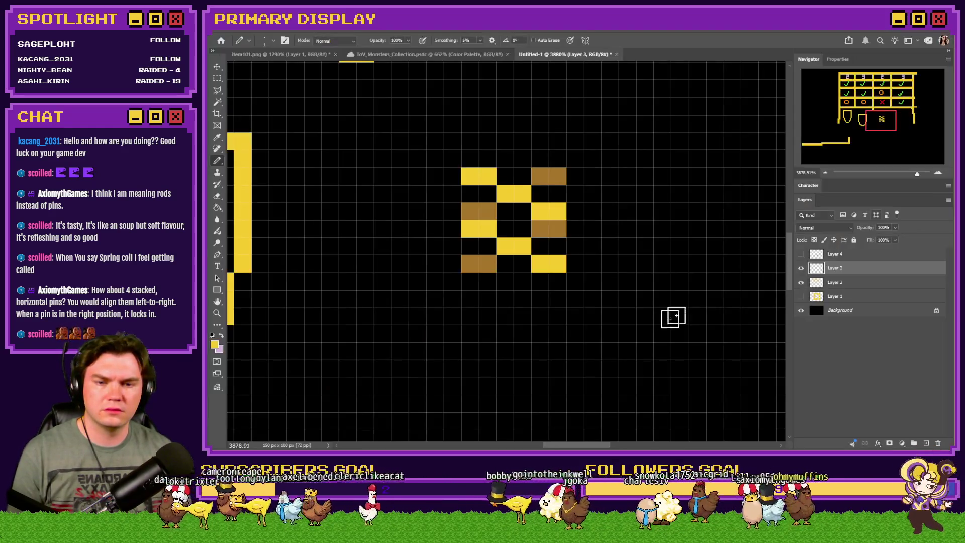
Marquee-select the lower pixels of the old pattern and delete them
{"action": "left_click", "coordinate": [217, 78]}
{"action": "left_click_drag", "start_coordinate": [580, 186], "coordinate": [424, 279]}
{"action": "key", "text": "Delete"}
Pencil the upper turns of a yellow zig-zag coil, alternating diagonals downward
{"action": "left_click", "coordinate": [217, 160]}
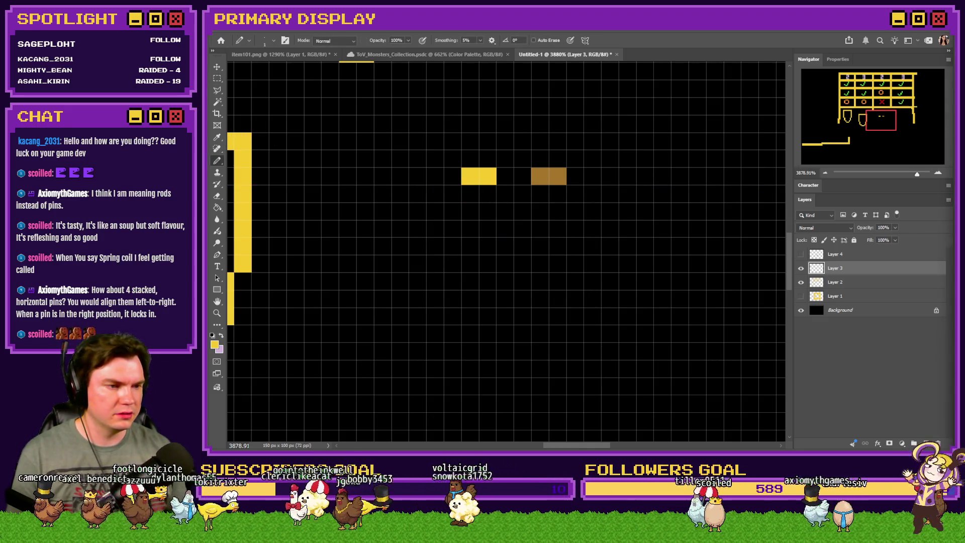
{"action": "left_click", "coordinate": [505, 194]}
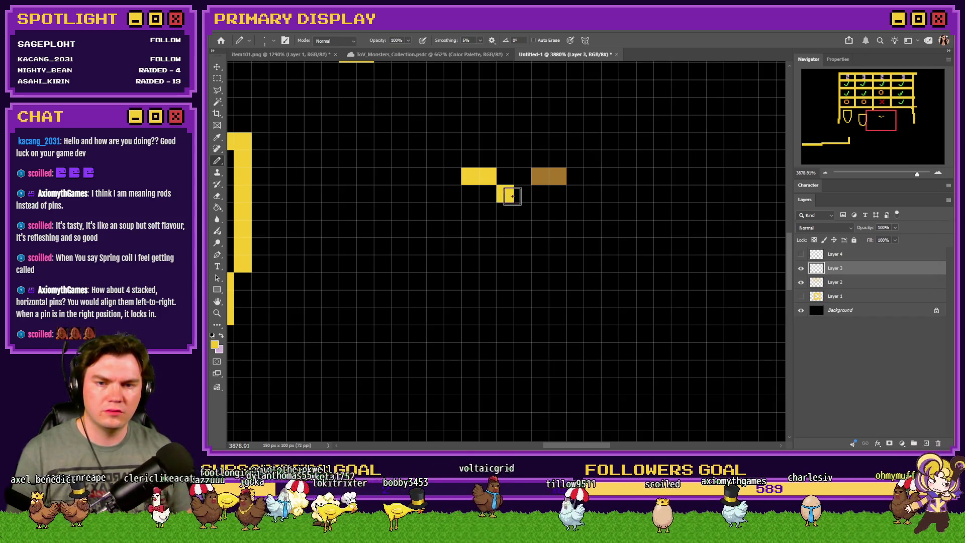
{"action": "left_click", "coordinate": [540, 211]}
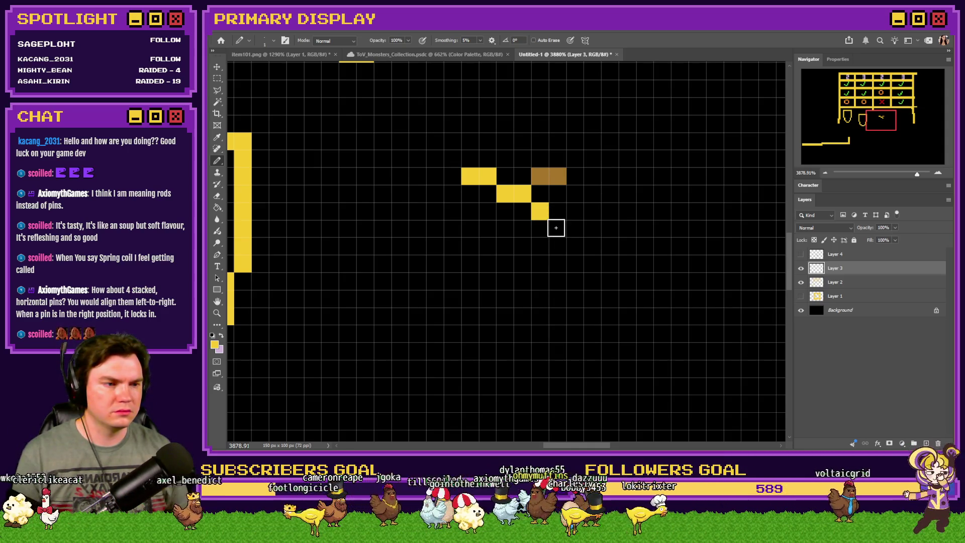
{"action": "left_click", "coordinate": [555, 229]}
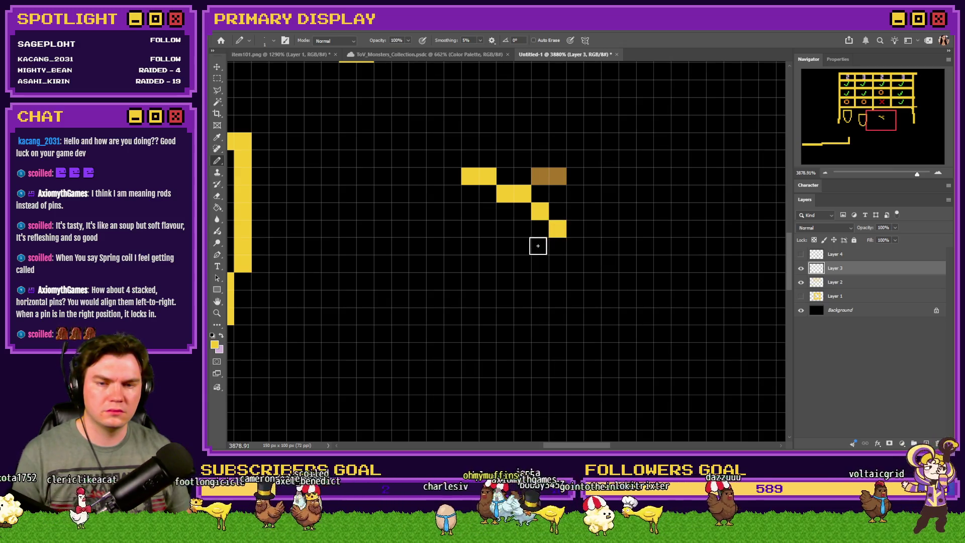
{"action": "left_click", "coordinate": [539, 246]}
{"action": "left_click", "coordinate": [522, 247]}
{"action": "left_click", "coordinate": [505, 264]}
{"action": "left_click", "coordinate": [487, 263]}
{"action": "left_click", "coordinate": [469, 282]}
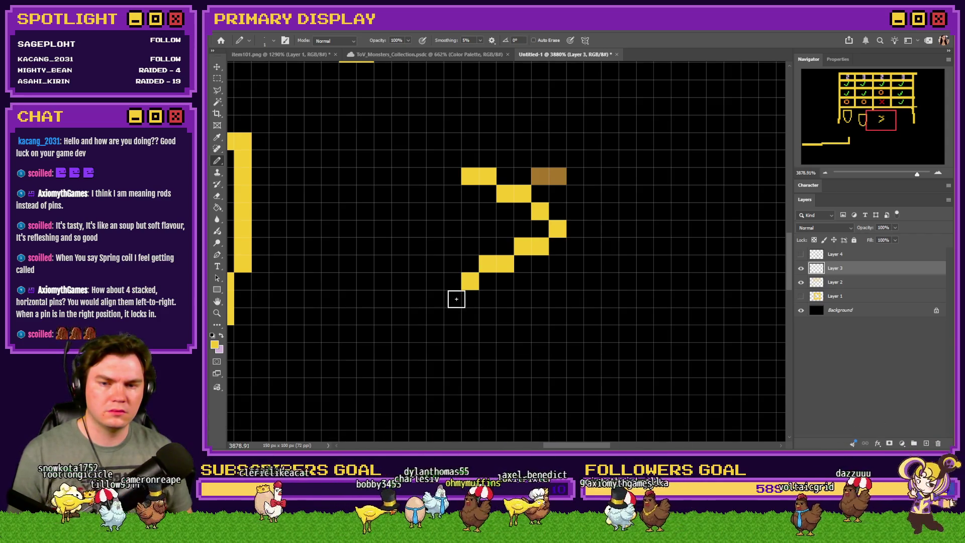
{"action": "left_click", "coordinate": [452, 298]}
{"action": "left_click", "coordinate": [470, 316]}
{"action": "left_click", "coordinate": [487, 316]}
{"action": "left_click", "coordinate": [506, 334]}
{"action": "left_click", "coordinate": [522, 334]}
{"action": "left_click", "coordinate": [540, 351]}
{"action": "left_click", "coordinate": [553, 369]}
Extend the yellow zig-zag coil with further alternating diagonal turns down the canvas
{"action": "scroll", "coordinate": [553, 369], "scroll_direction": "down", "scroll_amount": 2}
{"action": "left_click", "coordinate": [541, 327]}
{"action": "left_click", "coordinate": [522, 328]}
{"action": "left_click", "coordinate": [503, 346]}
{"action": "left_click", "coordinate": [484, 349]}
{"action": "left_click", "coordinate": [470, 363]}
{"action": "left_click", "coordinate": [452, 380]}
{"action": "scroll", "coordinate": [452, 380], "scroll_direction": "down", "scroll_amount": 2}
{"action": "left_click", "coordinate": [470, 347]}
{"action": "left_click", "coordinate": [487, 347]}
{"action": "left_click", "coordinate": [505, 365]}
{"action": "left_click", "coordinate": [522, 366]}
{"action": "left_click", "coordinate": [540, 383]}
Finish the coil's lower turns with a flat yellow base row, then marquee-select the whole coil
{"action": "scroll", "coordinate": [495, 332], "scroll_direction": "down", "scroll_amount": 1}
{"action": "scroll", "coordinate": [495, 331], "scroll_direction": "down", "scroll_amount": 5}
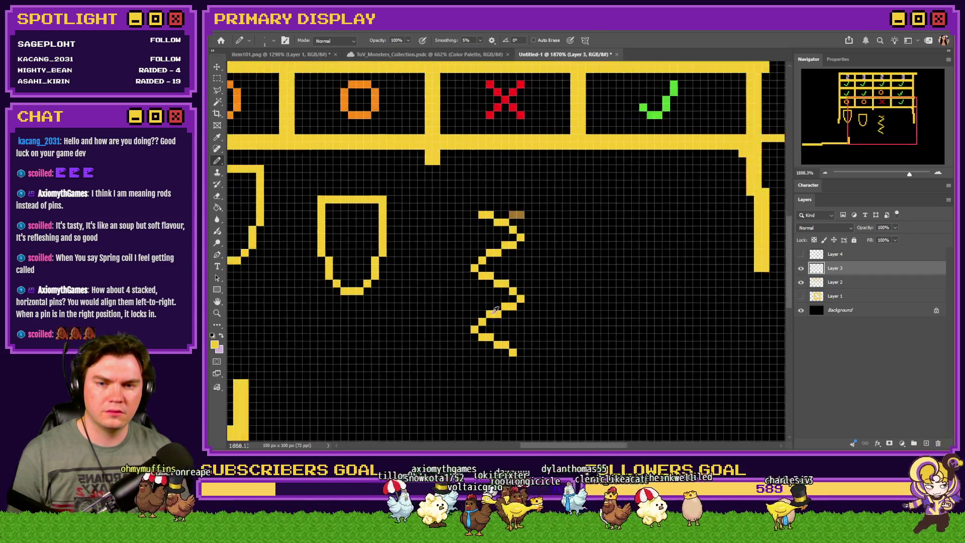
{"action": "scroll", "coordinate": [487, 335], "scroll_direction": "up", "scroll_amount": 4}
{"action": "left_click", "coordinate": [543, 338]}
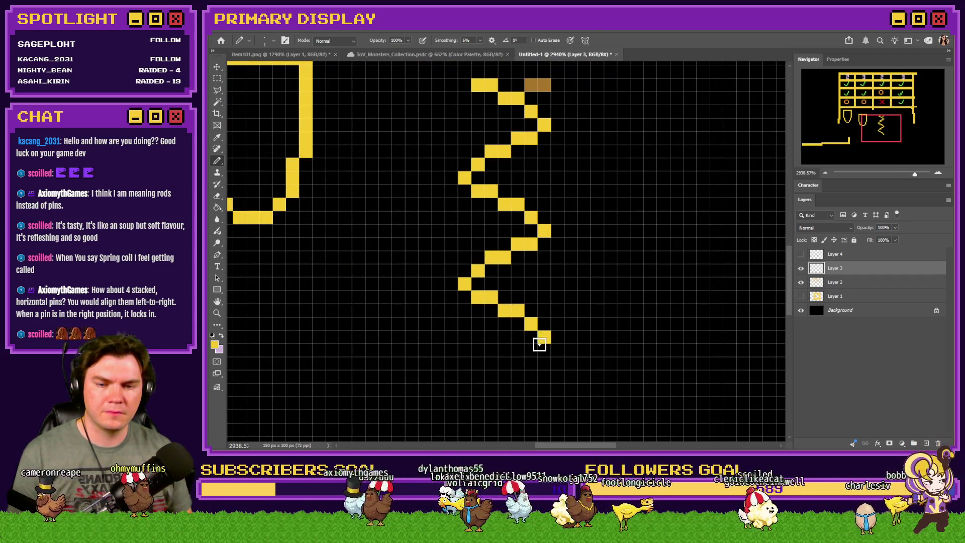
{"action": "left_click", "coordinate": [531, 350]}
{"action": "left_click", "coordinate": [503, 363]}
{"action": "left_click", "coordinate": [491, 362]}
{"action": "left_click", "coordinate": [477, 376]}
{"action": "left_click", "coordinate": [464, 389]}
{"action": "scroll", "coordinate": [461, 390], "scroll_direction": "down", "scroll_amount": 1}
{"action": "left_click", "coordinate": [478, 344]}
{"action": "left_click", "coordinate": [491, 345]}
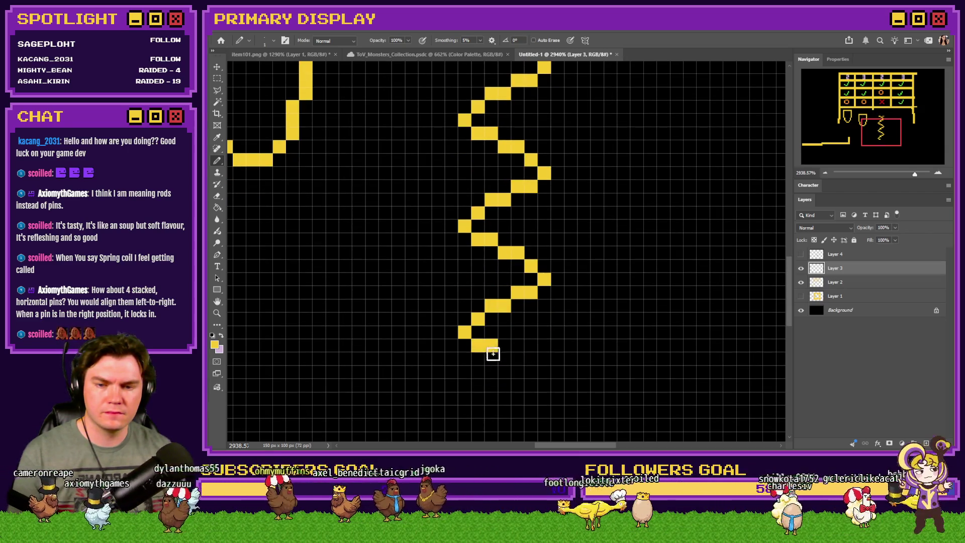
{"action": "left_click", "coordinate": [504, 358]}
{"action": "left_click", "coordinate": [514, 358]}
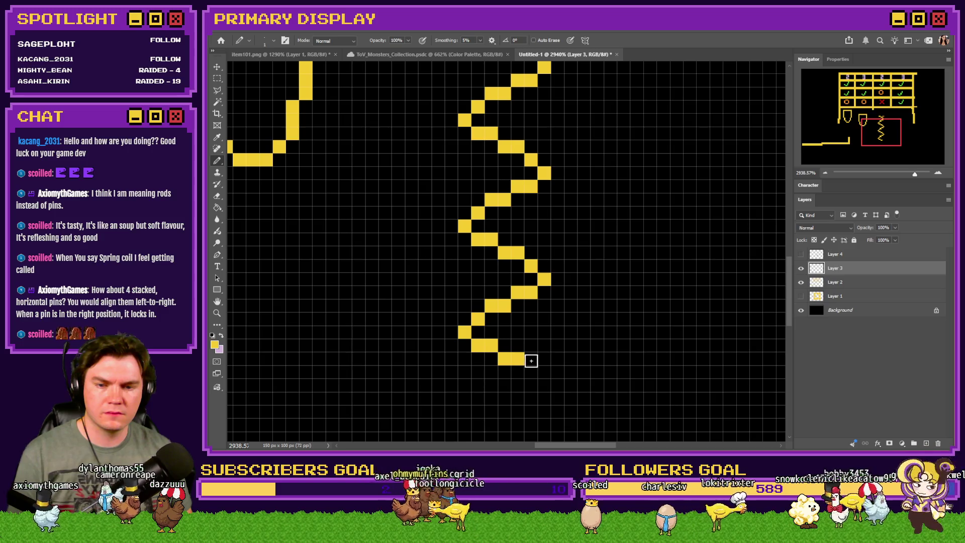
{"action": "key", "text": "ctrl+z"}
{"action": "key", "text": "ctrl+z"}
{"action": "left_click_drag", "start_coordinate": [501, 344], "coordinate": [541, 345]}
{"action": "scroll", "coordinate": [482, 373], "scroll_direction": "down", "scroll_amount": 3}
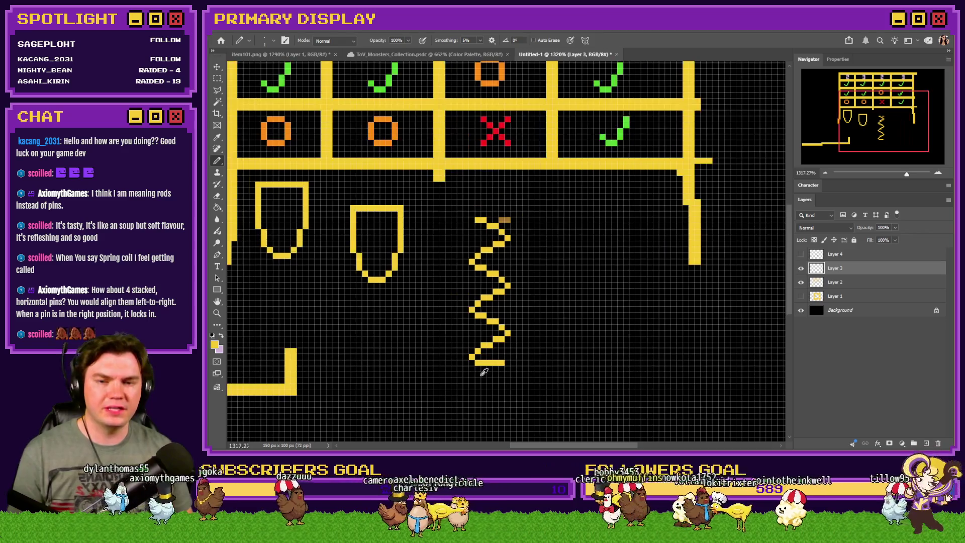
{"action": "scroll", "coordinate": [485, 371], "scroll_direction": "up", "scroll_amount": 2}
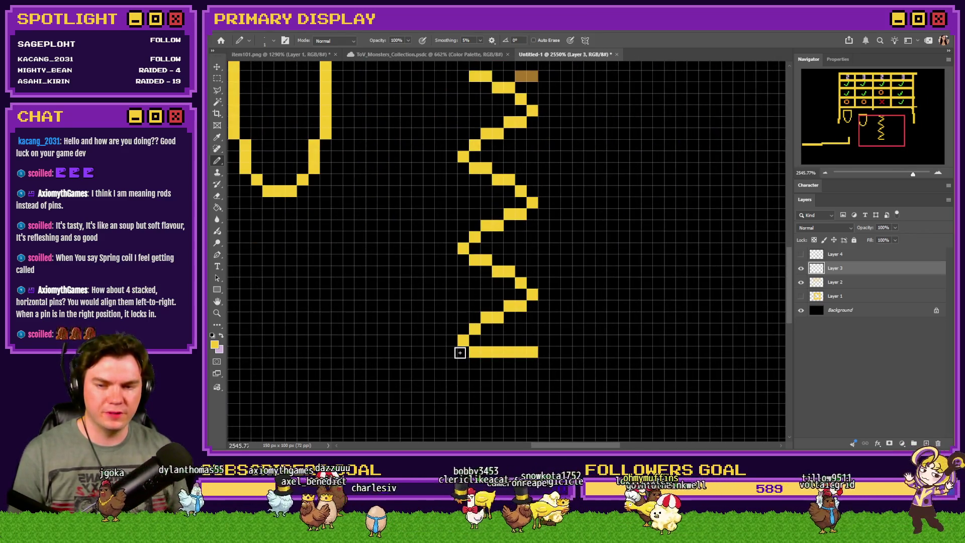
{"action": "scroll", "coordinate": [460, 352], "scroll_direction": "down", "scroll_amount": 2}
{"action": "left_click", "coordinate": [217, 79]}
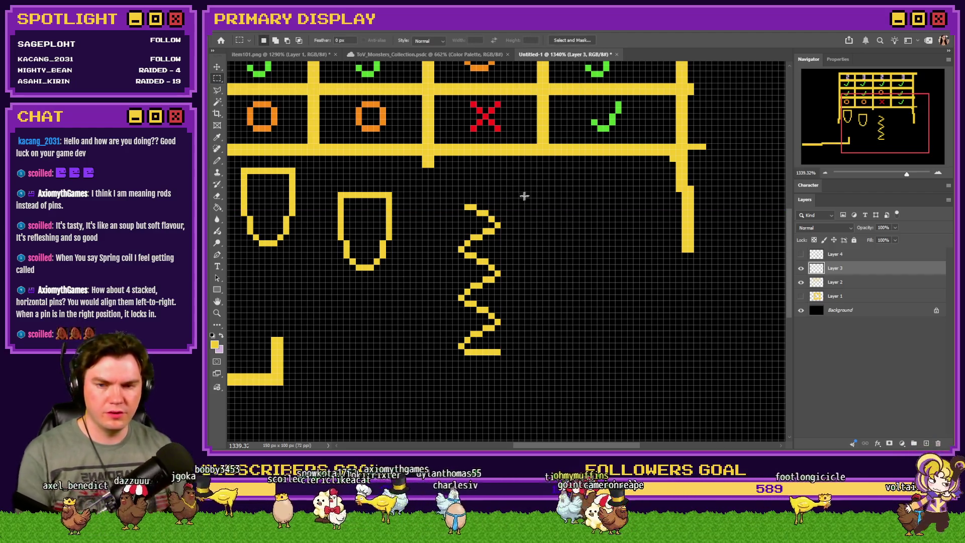
{"action": "left_click_drag", "start_coordinate": [517, 190], "coordinate": [437, 381]}
Copy the coil to its own layer beneath the original, shift it, and flip it horizontally
{"action": "key", "text": "ctrl+j"}
{"action": "key", "text": "ctrl+Left"}
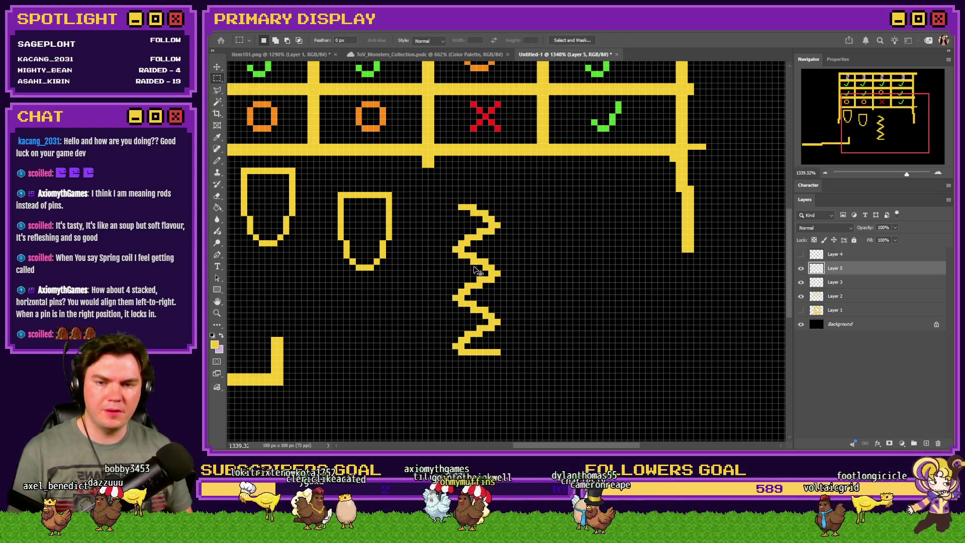
{"action": "key", "text": "ctrl+Right"}
{"action": "key", "text": "ctrl+Right"}
{"action": "left_click_drag", "start_coordinate": [837, 267], "coordinate": [837, 289]}
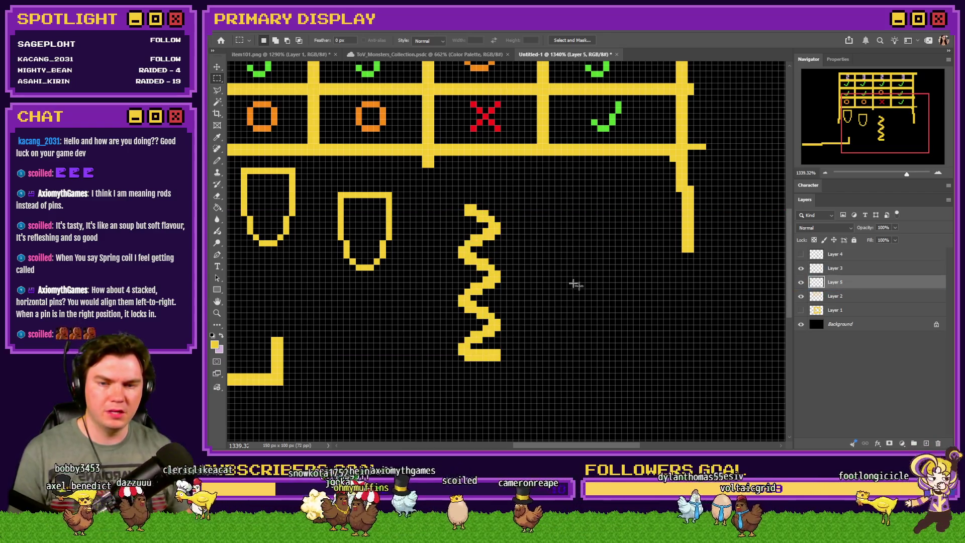
{"action": "right_click", "coordinate": [528, 265]}
{"action": "left_click", "coordinate": [548, 350]}
{"action": "right_click", "coordinate": [467, 309]}
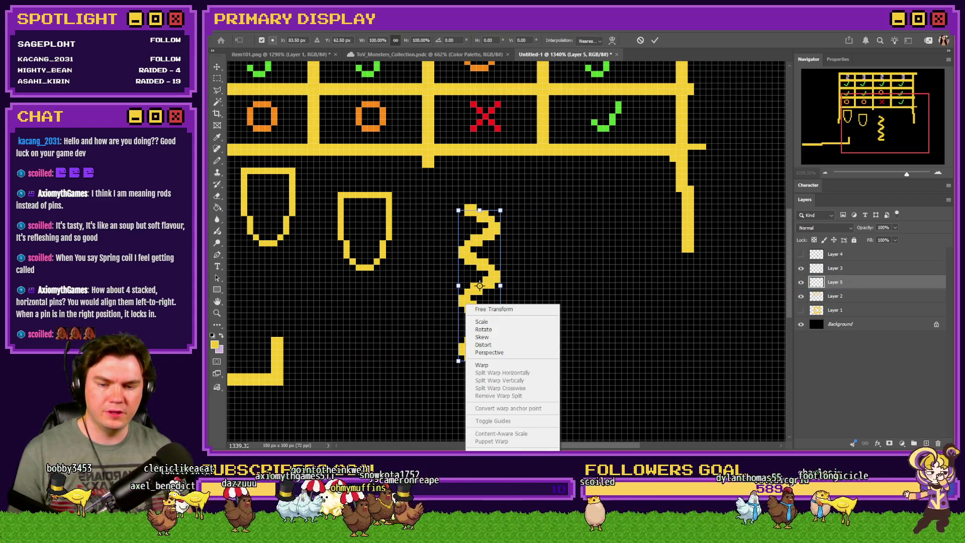
{"action": "left_click", "coordinate": [490, 481]}
{"action": "key", "text": "Return"}
Fill the flipped copy with orange-brown #ae6626 using Paint Bucket with Contiguous off
{"action": "key", "text": "i"}
{"action": "left_click", "coordinate": [214, 344]}
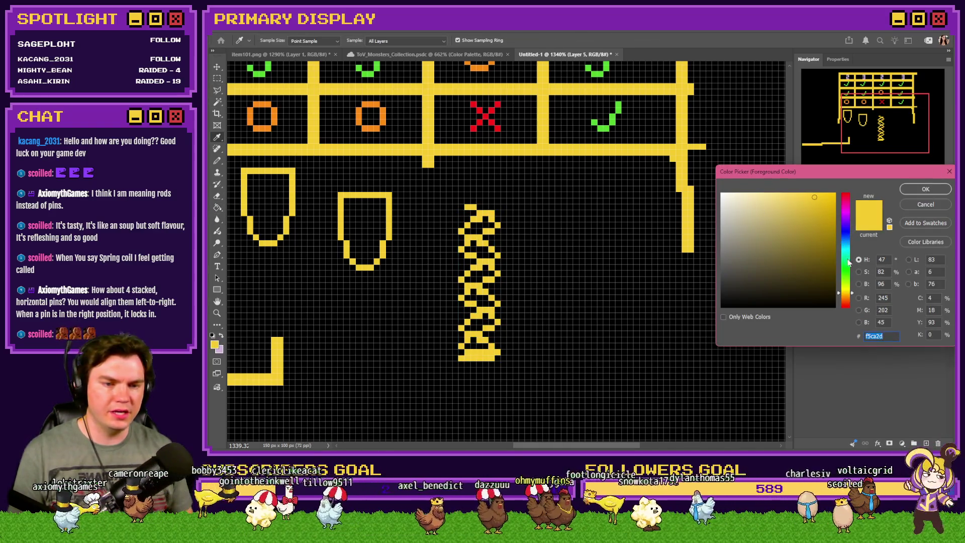
{"action": "left_click", "coordinate": [845, 299]}
{"action": "left_click", "coordinate": [810, 229]}
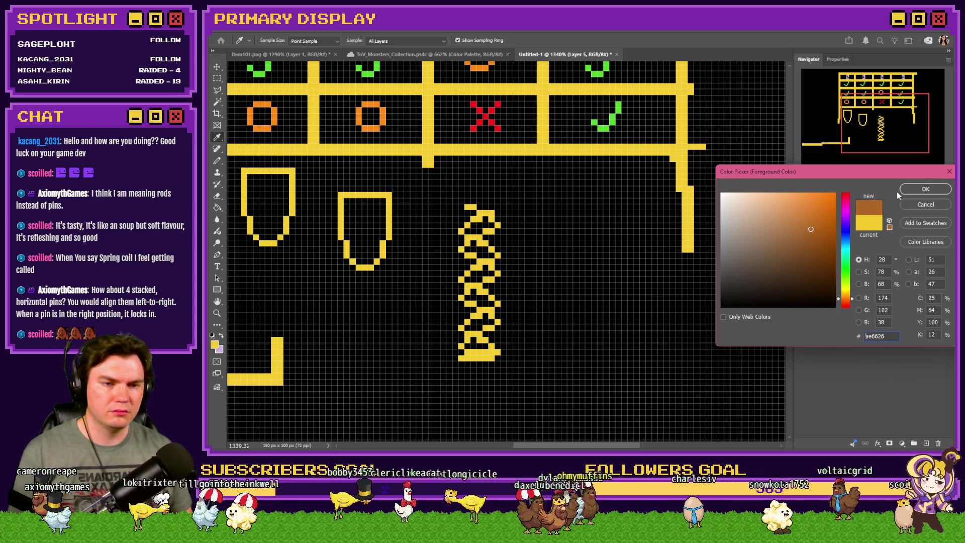
{"action": "left_click", "coordinate": [925, 189]}
{"action": "key", "text": "g"}
{"action": "scroll", "coordinate": [542, 225], "scroll_direction": "up", "scroll_amount": 3}
{"action": "key", "text": "ctrl+z"}
{"action": "left_click", "coordinate": [431, 215]}
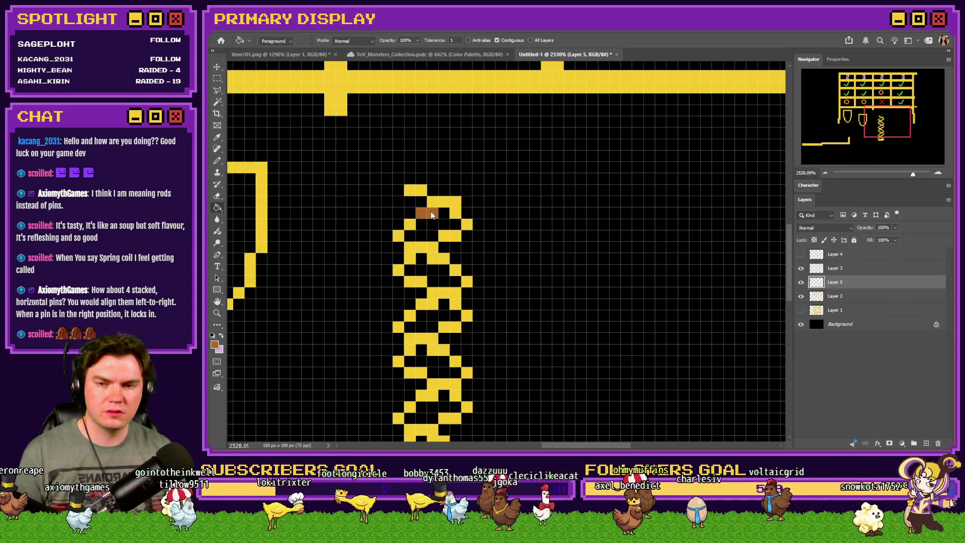
{"action": "key", "text": "ctrl+z"}
{"action": "left_click", "coordinate": [801, 268]}
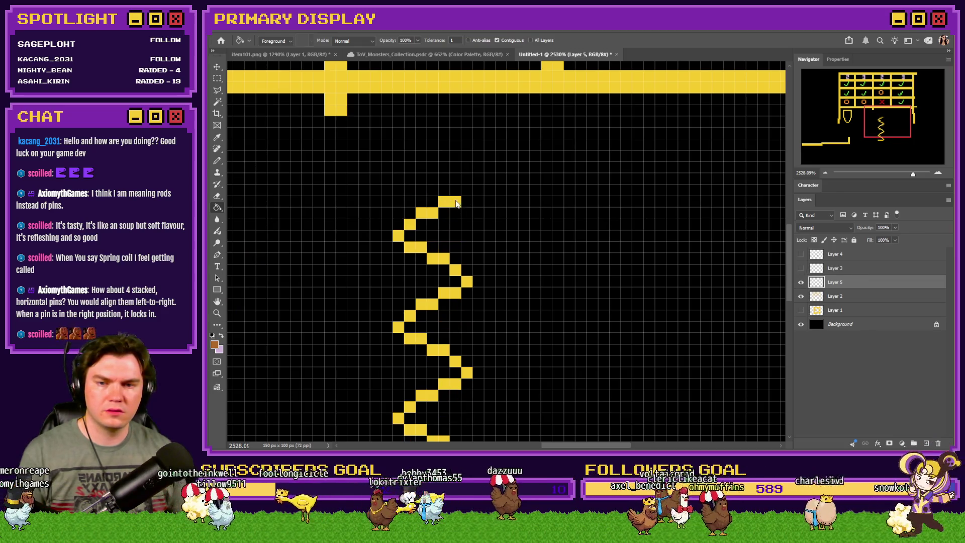
{"action": "left_click", "coordinate": [498, 40]}
{"action": "left_click", "coordinate": [449, 206]}
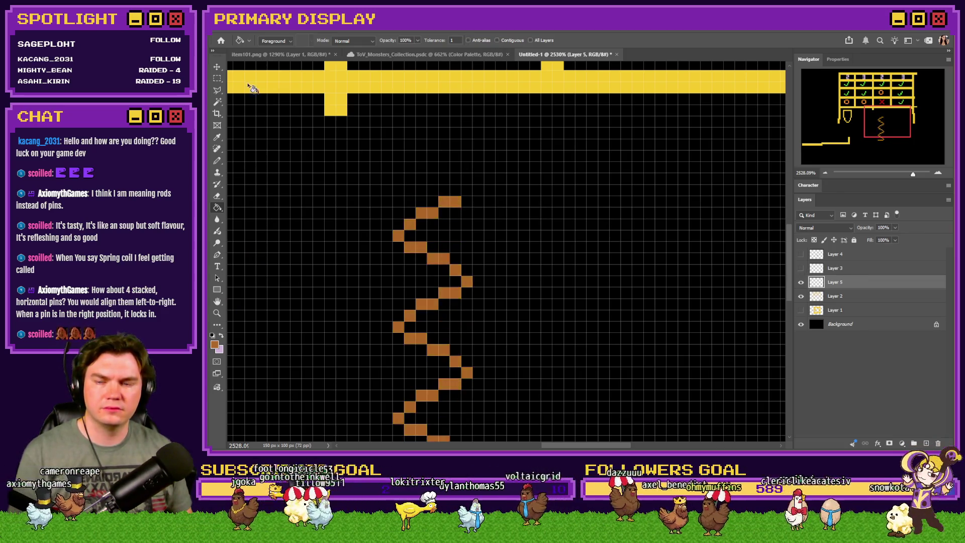
Show the yellow coil again and nudge the orange copy one pixel up and right
{"action": "left_click", "coordinate": [216, 81]}
{"action": "left_click", "coordinate": [800, 268]}
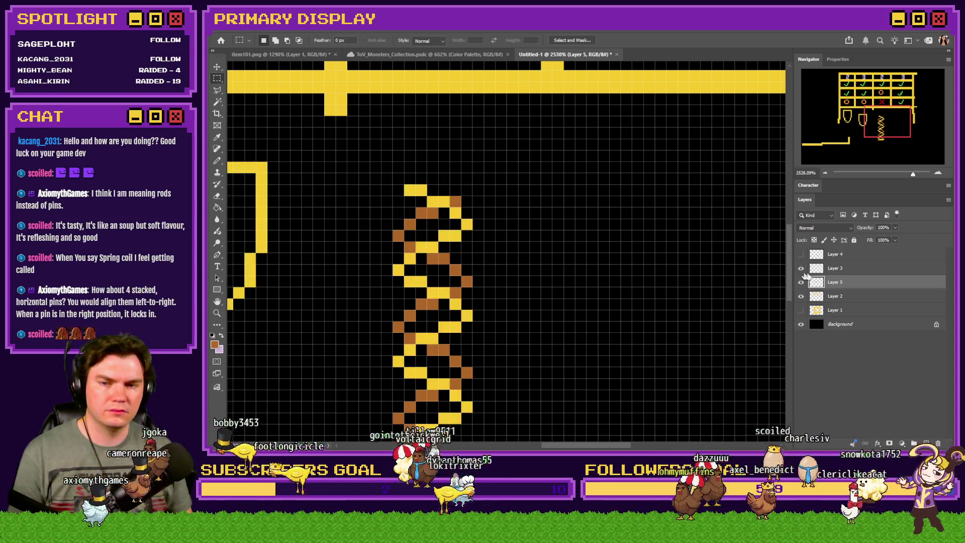
{"action": "key", "text": "ctrl+Up"}
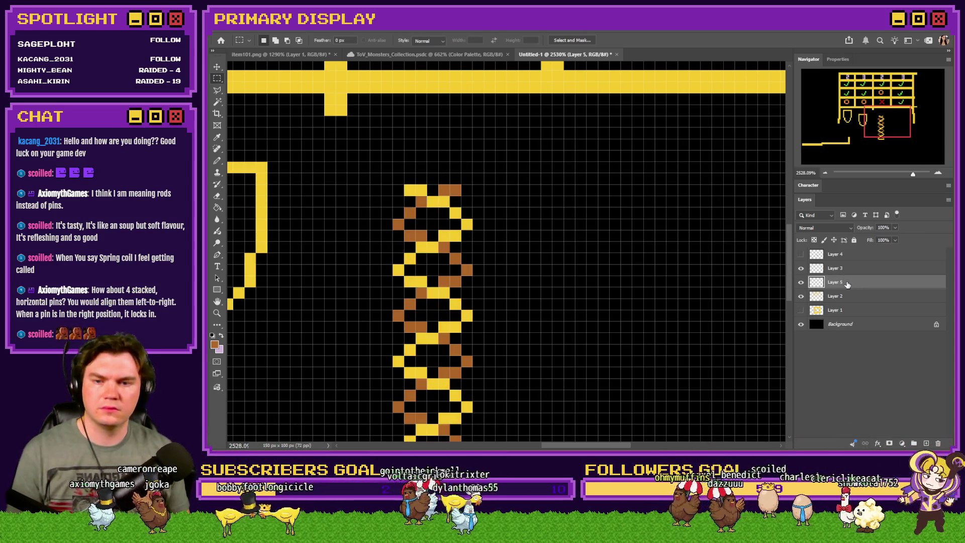
{"action": "key", "text": "ctrl+Right"}
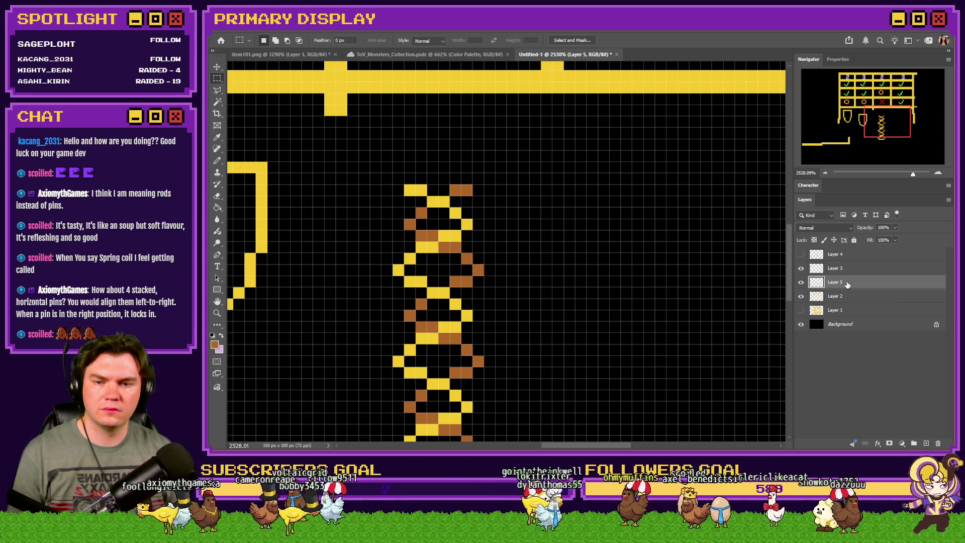
{"action": "scroll", "coordinate": [542, 227], "scroll_direction": "down", "scroll_amount": 5}
{"action": "scroll", "coordinate": [527, 242], "scroll_direction": "up", "scroll_amount": 3}
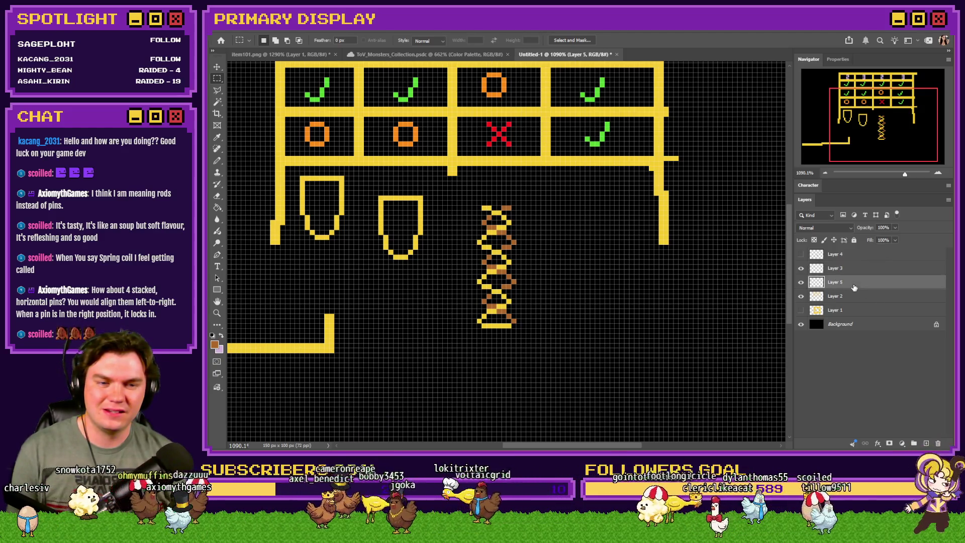
{"action": "key", "text": "Delete"}
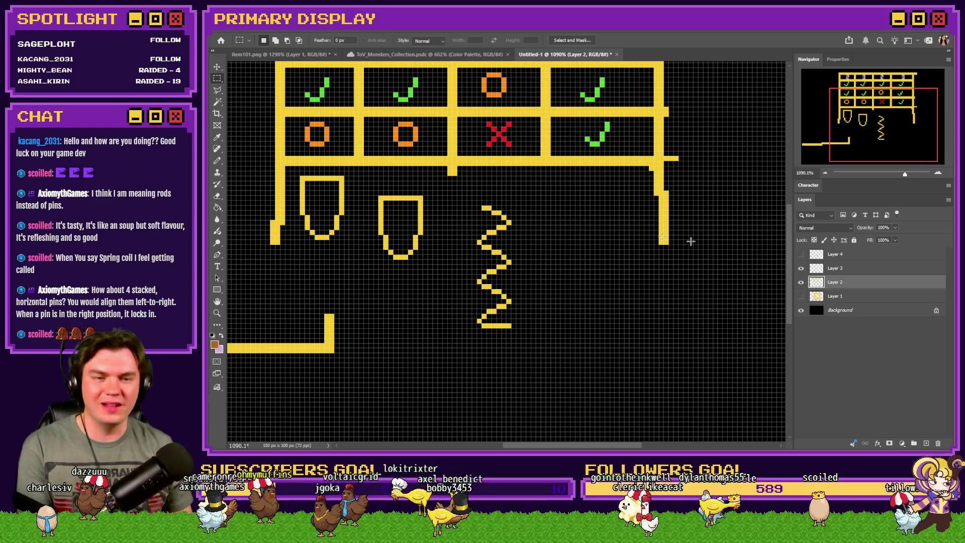
Select and cut the zigzag spring from the spring and shield layer
{"action": "left_click", "coordinate": [800, 268]}
{"action": "left_click", "coordinate": [800, 269]}
{"action": "left_click", "coordinate": [849, 272]}
{"action": "mouse_move", "coordinate": [550, 181]}
{"action": "left_mouse_down"}
{"action": "mouse_move", "coordinate": [500, 198]}
{"action": "mouse_move", "coordinate": [452, 346]}
{"action": "left_mouse_up"}
{"action": "key", "text": "ctrl+x"}
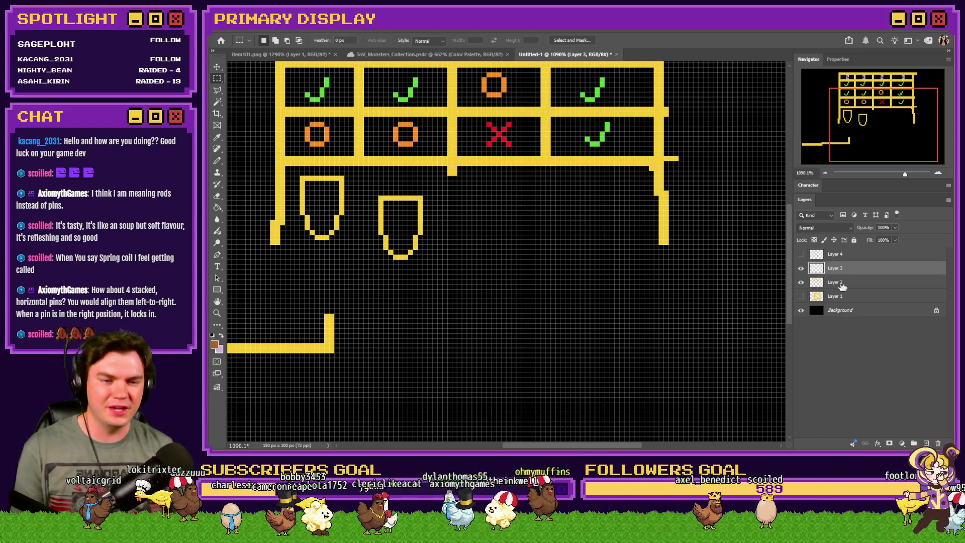
Move the right shield pin up and right, nudging it down into place
{"action": "left_click", "coordinate": [801, 269]}
{"action": "left_click", "coordinate": [801, 269]}
{"action": "scroll", "coordinate": [343, 203], "scroll_direction": "up", "scroll_amount": 5}
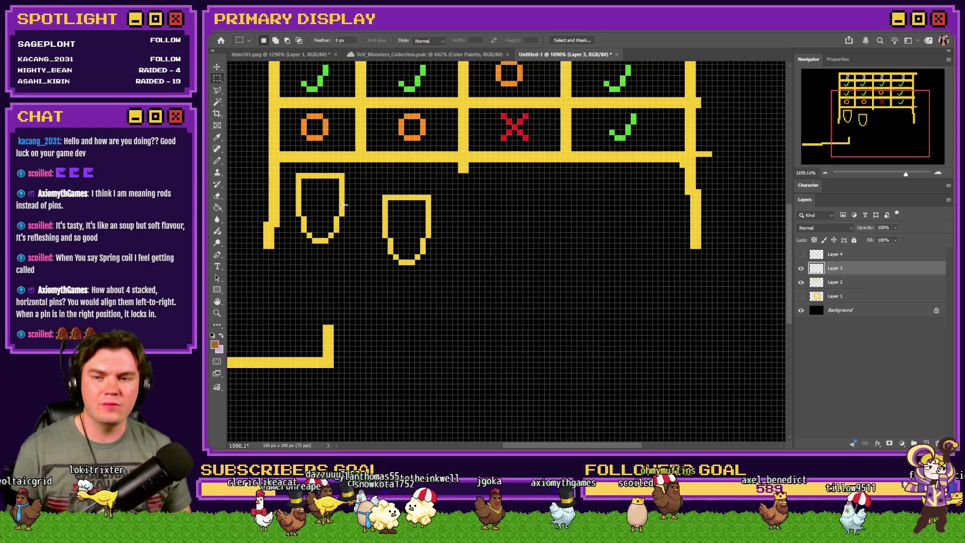
{"action": "mouse_move", "coordinate": [477, 223]}
{"action": "left_mouse_down"}
{"action": "mouse_move", "coordinate": [424, 182]}
{"action": "mouse_move", "coordinate": [501, 177]}
{"action": "mouse_move", "coordinate": [506, 164]}
{"action": "left_mouse_up"}
{"action": "key", "text": "Down"}
{"action": "key", "text": "Down"}
{"action": "key", "text": "Down"}
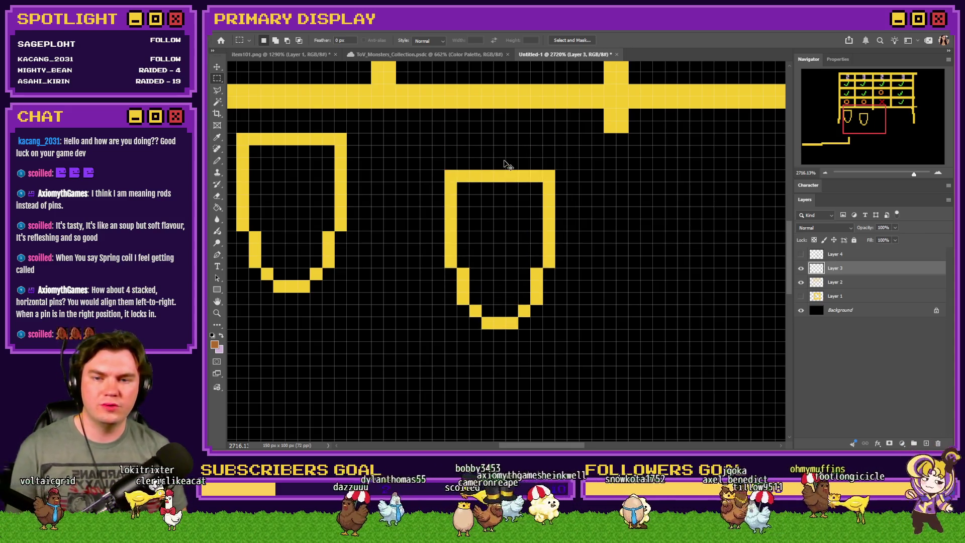
{"action": "scroll", "coordinate": [504, 160], "scroll_direction": "down", "scroll_amount": 2}
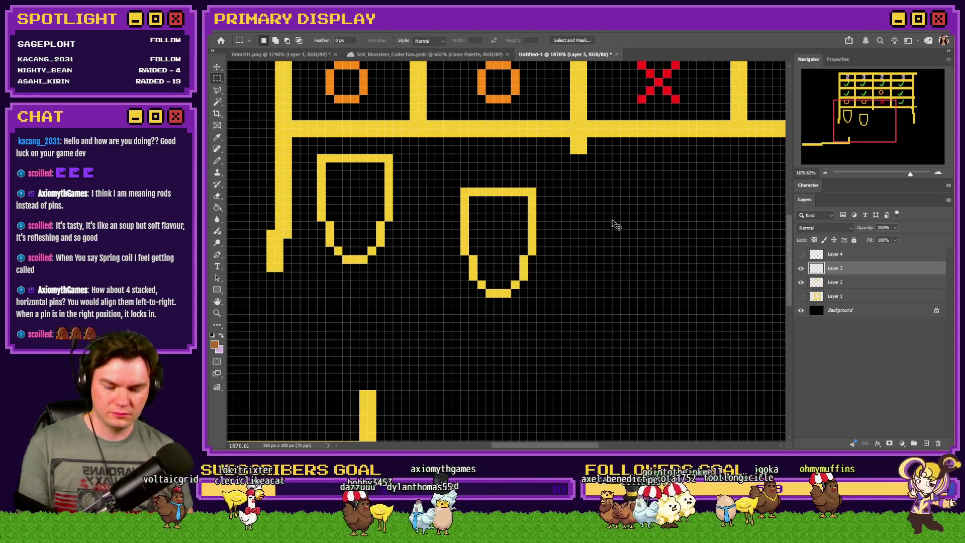
Duplicate the shield twice into a staggered row of four pins and merge them down
{"action": "key", "text": "ctrl+j"}
{"action": "left_click_drag", "start_coordinate": [507, 236], "coordinate": [668, 221]}
{"action": "key", "text": "Down"}
{"action": "key", "text": "Down"}
{"action": "key", "text": "Down"}
{"action": "key", "text": "Down"}
{"action": "scroll", "coordinate": [502, 241], "scroll_direction": "down", "scroll_amount": 3}
{"action": "scroll", "coordinate": [609, 262], "scroll_direction": "up", "scroll_amount": 3}
{"action": "key", "text": "ctrl+j"}
{"action": "left_click_drag", "start_coordinate": [399, 262], "coordinate": [510, 261]}
{"action": "key", "text": "ctrl+e"}
{"action": "key", "text": "ctrl+e"}
{"action": "key", "text": "ctrl+e"}
{"action": "scroll", "coordinate": [614, 267], "scroll_direction": "down", "scroll_amount": 3}
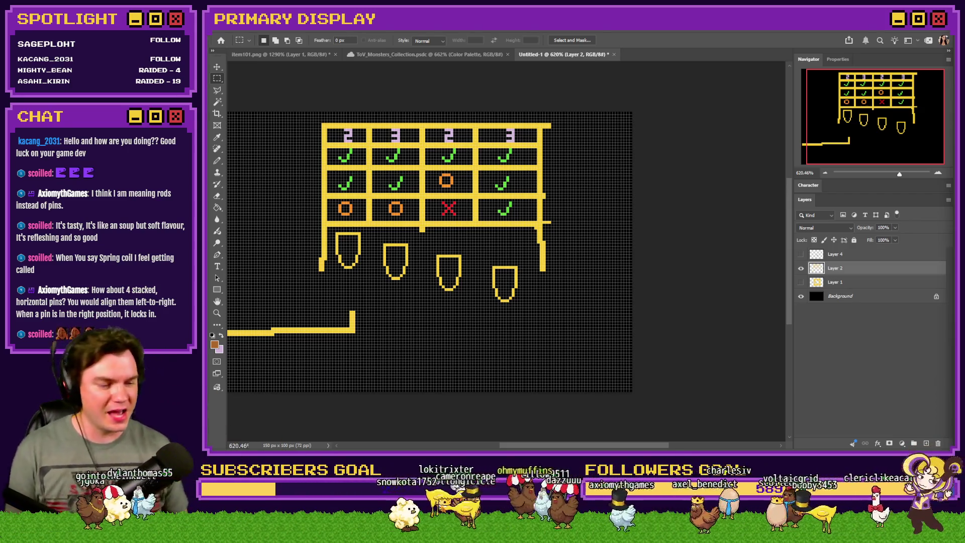
{"action": "scroll", "coordinate": [473, 245], "scroll_direction": "up", "scroll_amount": 3}
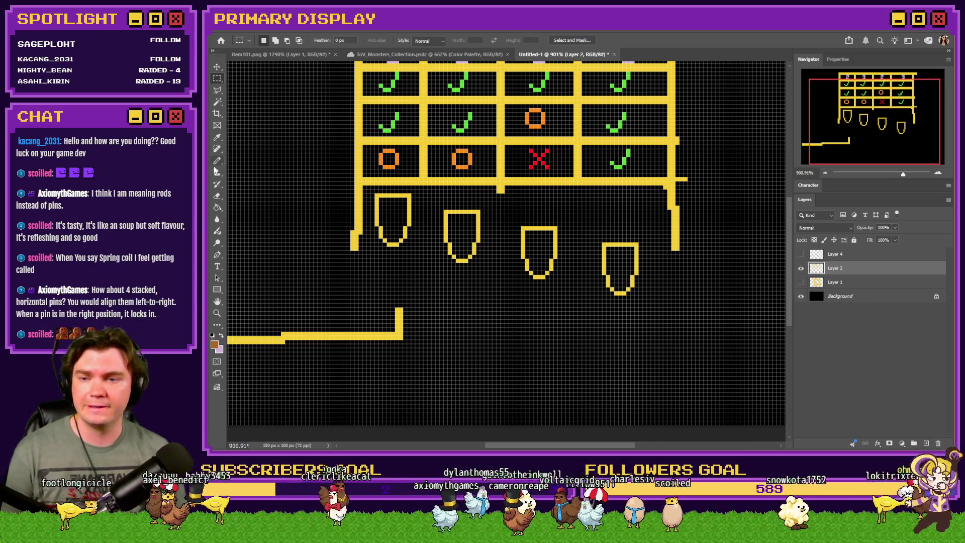
With the Pencil in yellow, sketch a cap above the second pin
{"action": "key", "text": "b"}
{"action": "scroll", "coordinate": [482, 216], "scroll_direction": "up", "scroll_amount": 5}
{"action": "left_click", "coordinate": [484, 229], "text": "alt"}
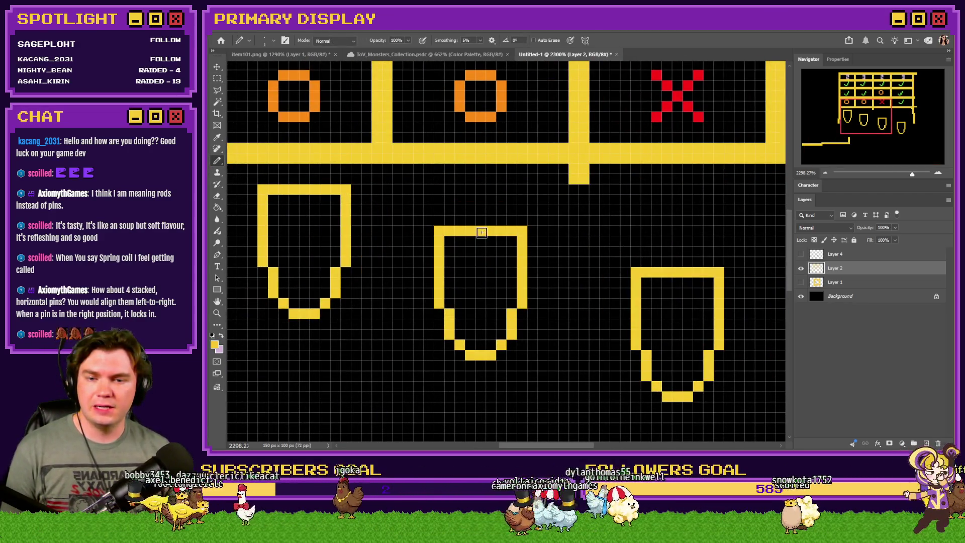
{"action": "scroll", "coordinate": [482, 230], "scroll_direction": "up", "scroll_amount": 2}
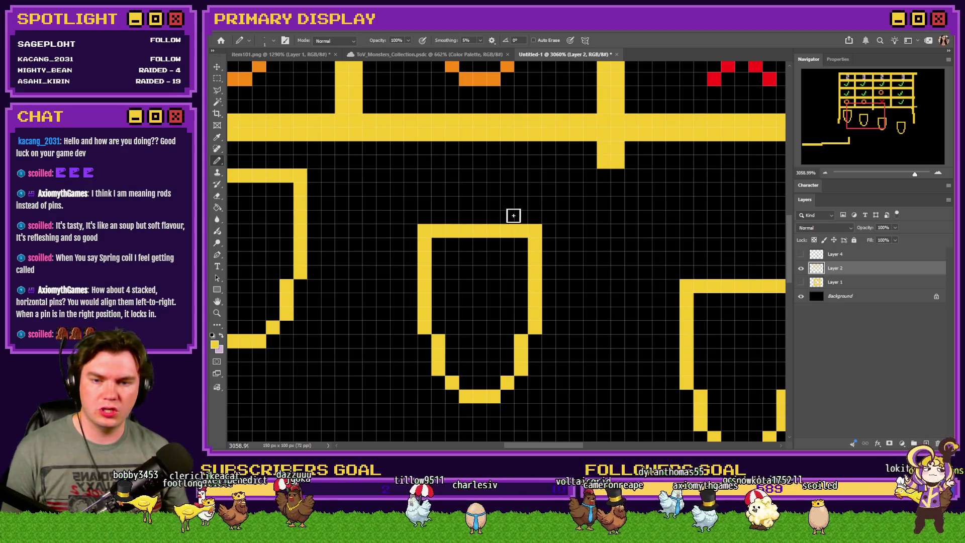
{"action": "left_click", "coordinate": [517, 216]}
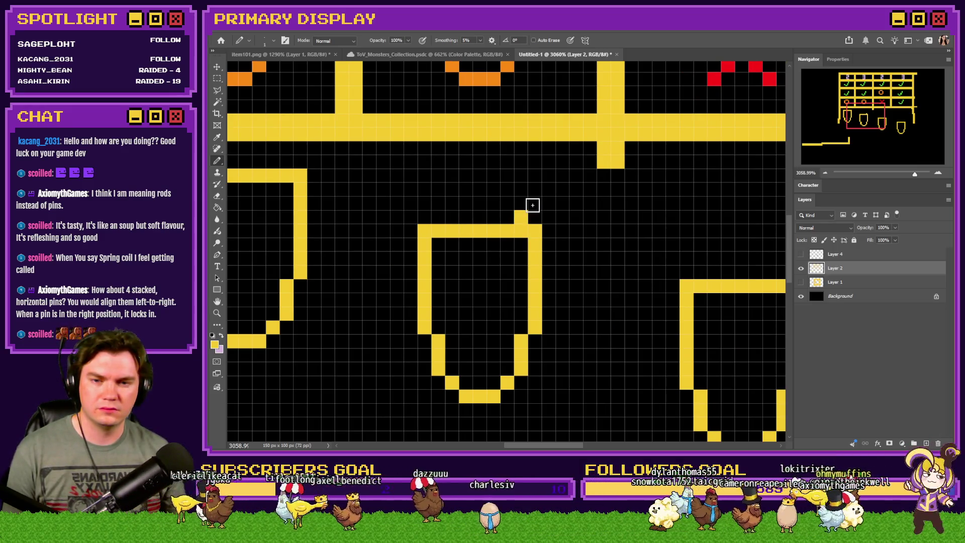
{"action": "mouse_move", "coordinate": [534, 203]}
{"action": "left_mouse_down"}
{"action": "mouse_move", "coordinate": [461, 189]}
{"action": "mouse_move", "coordinate": [430, 196]}
{"action": "mouse_move", "coordinate": [435, 212]}
{"action": "mouse_move", "coordinate": [506, 209]}
{"action": "left_mouse_up"}
{"action": "scroll", "coordinate": [435, 217], "scroll_direction": "down", "scroll_amount": 5}
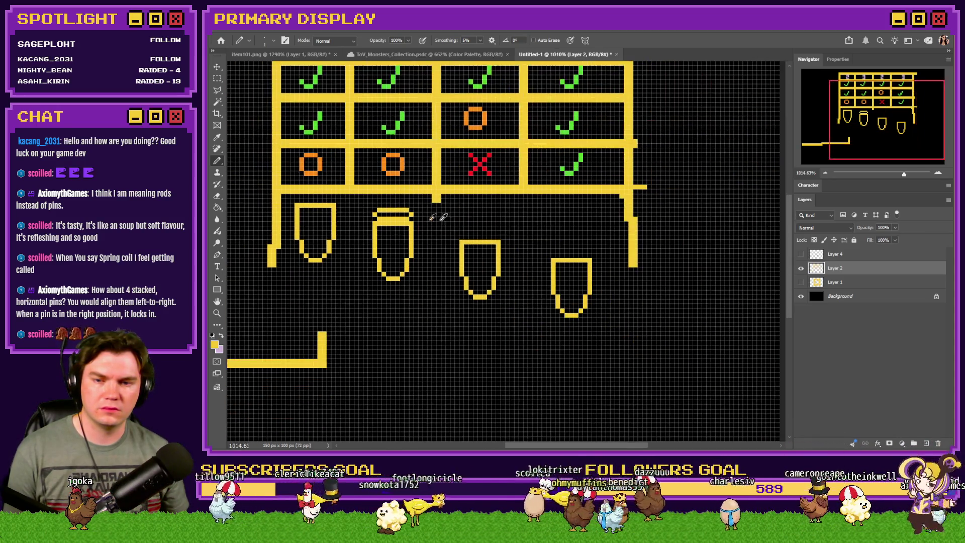
{"action": "scroll", "coordinate": [456, 217], "scroll_direction": "up", "scroll_amount": 3}
Undo that attempt and redraw the second pin's cap with its right side and full top row
{"action": "key", "text": "ctrl+z"}
{"action": "key", "text": "ctrl+z"}
{"action": "key", "text": "ctrl+z"}
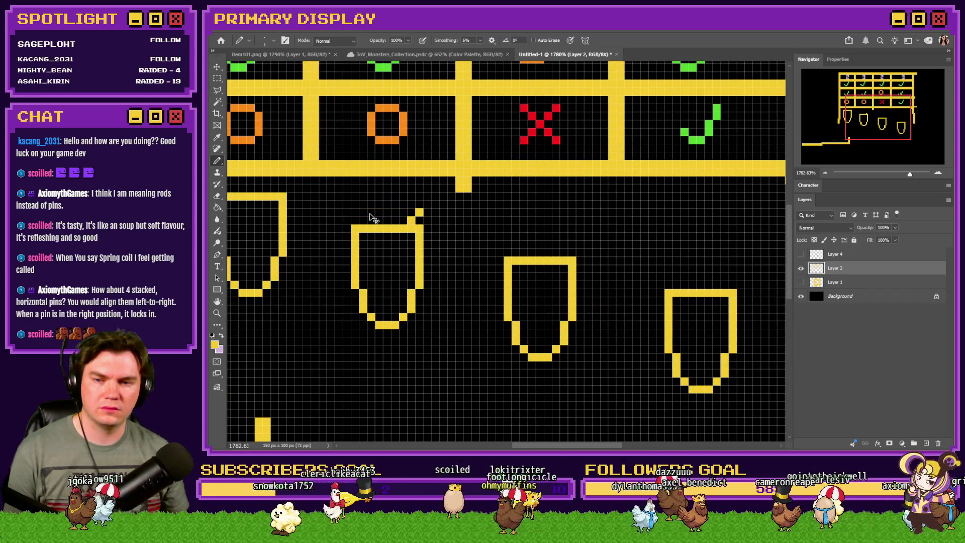
{"action": "scroll", "coordinate": [447, 210], "scroll_direction": "up", "scroll_amount": 2}
{"action": "mouse_move", "coordinate": [468, 219]}
{"action": "left_mouse_down"}
{"action": "mouse_move", "coordinate": [474, 206]}
{"action": "mouse_move", "coordinate": [459, 190]}
{"action": "mouse_move", "coordinate": [361, 196]}
{"action": "left_mouse_up"}
{"action": "left_click", "coordinate": [375, 227]}
{"action": "scroll", "coordinate": [416, 228], "scroll_direction": "down", "scroll_amount": 3}
{"action": "scroll", "coordinate": [527, 231], "scroll_direction": "up", "scroll_amount": 3}
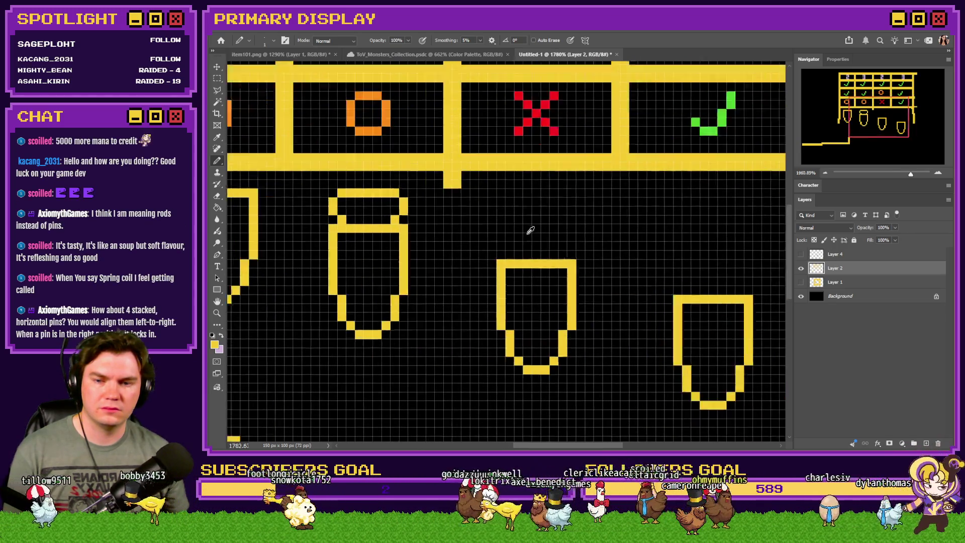
Draw the outline of the third pin's yellow cap: top line, sides and lower corners
{"action": "key", "text": "m"}
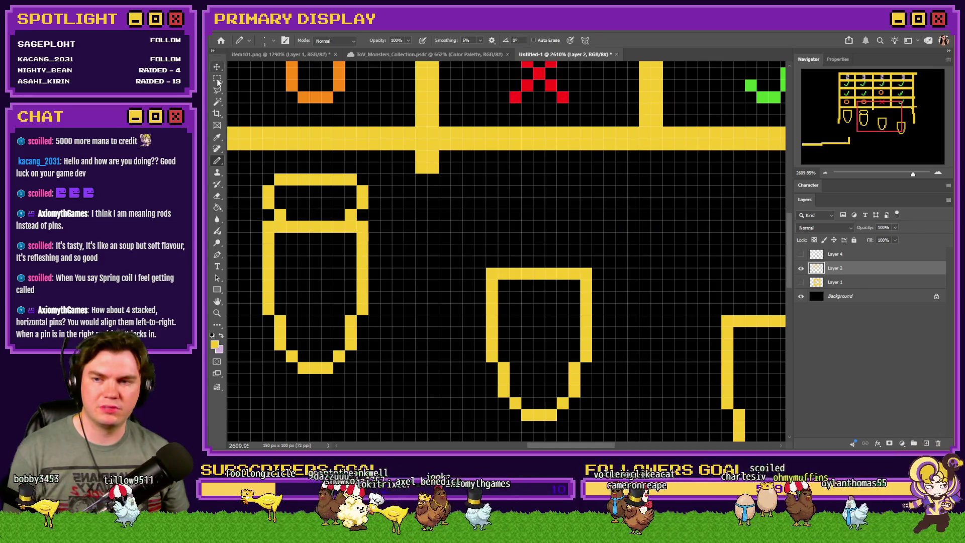
{"action": "left_click", "coordinate": [216, 160]}
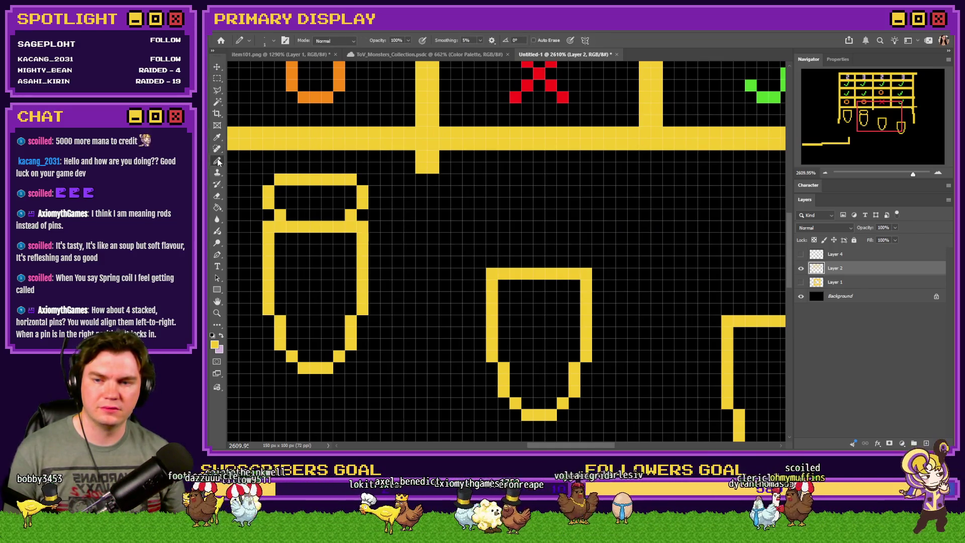
{"action": "left_click_drag", "start_coordinate": [502, 180], "coordinate": [575, 180]}
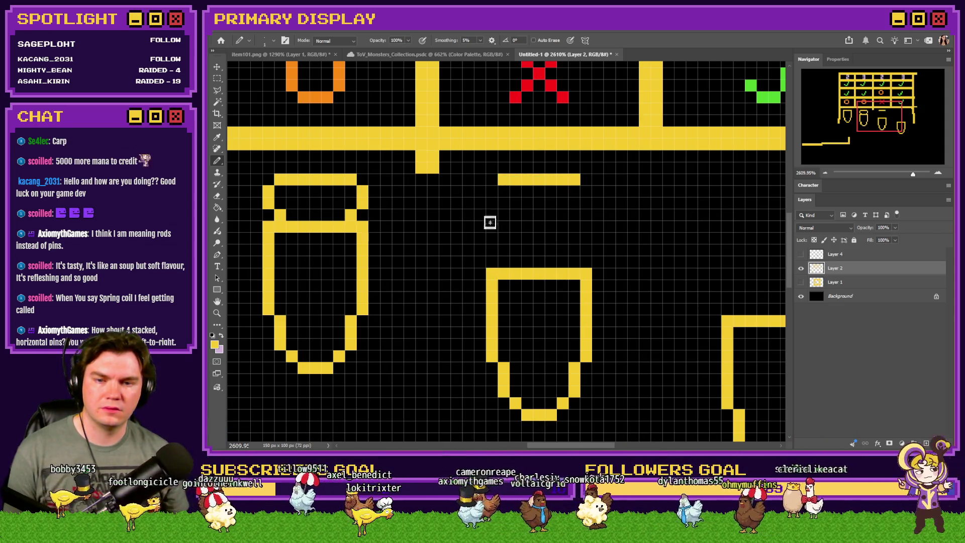
{"action": "left_click_drag", "start_coordinate": [489, 198], "coordinate": [492, 189]}
{"action": "left_click_drag", "start_coordinate": [583, 194], "coordinate": [583, 203]}
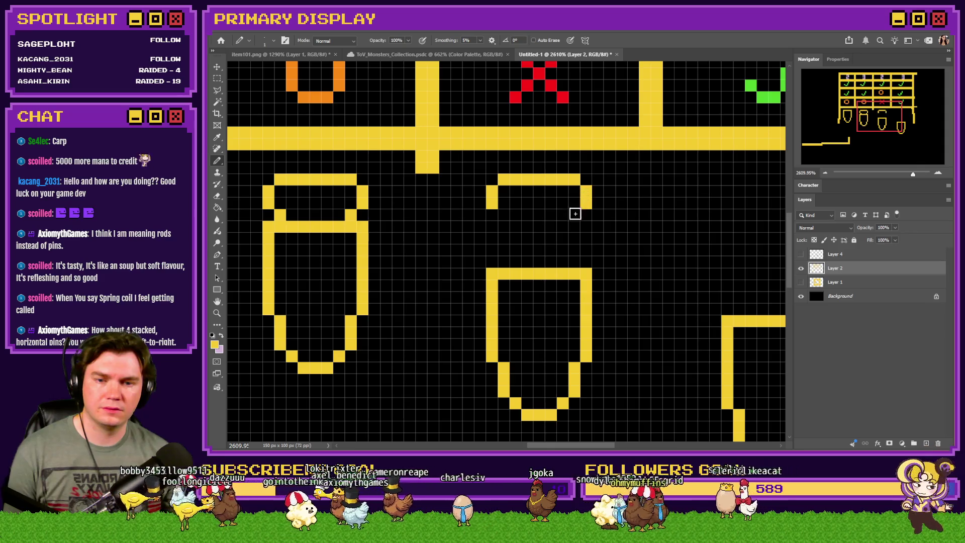
{"action": "left_click", "coordinate": [574, 215]}
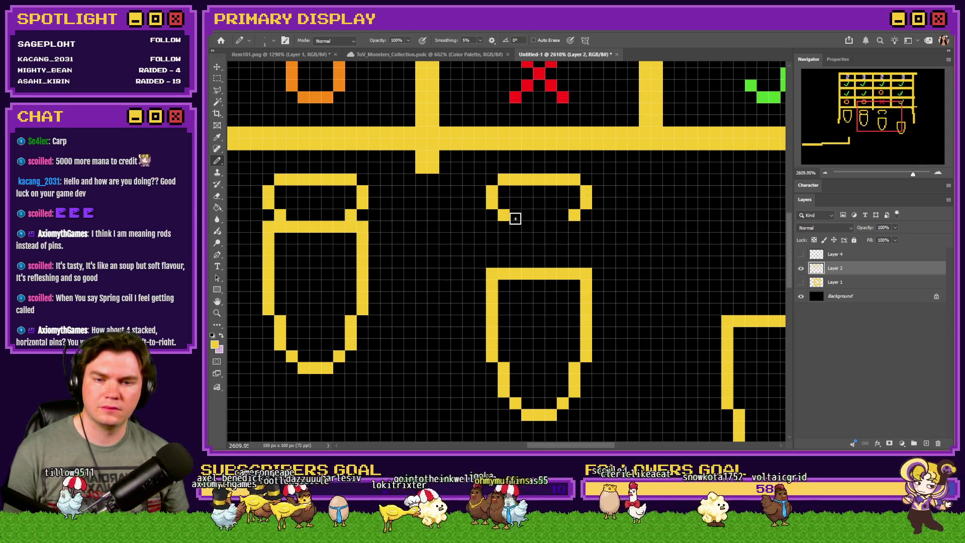
{"action": "left_click", "coordinate": [505, 250]}
{"action": "left_click_drag", "start_coordinate": [585, 223], "coordinate": [574, 250]}
{"action": "left_click", "coordinate": [492, 261]}
{"action": "left_click", "coordinate": [584, 266]}
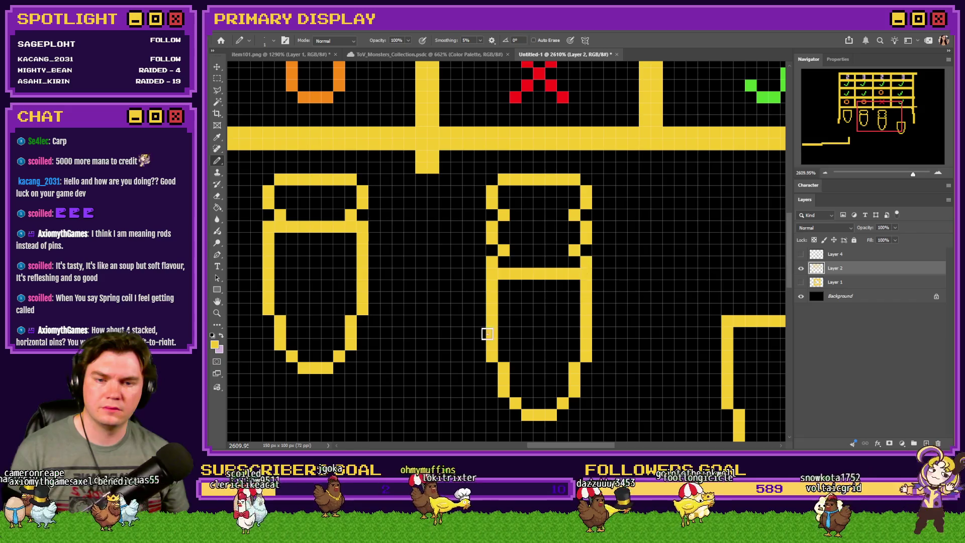
{"action": "scroll", "coordinate": [482, 294], "scroll_direction": "down", "scroll_amount": 3}
{"action": "scroll", "coordinate": [487, 240], "scroll_direction": "up", "scroll_amount": 3}
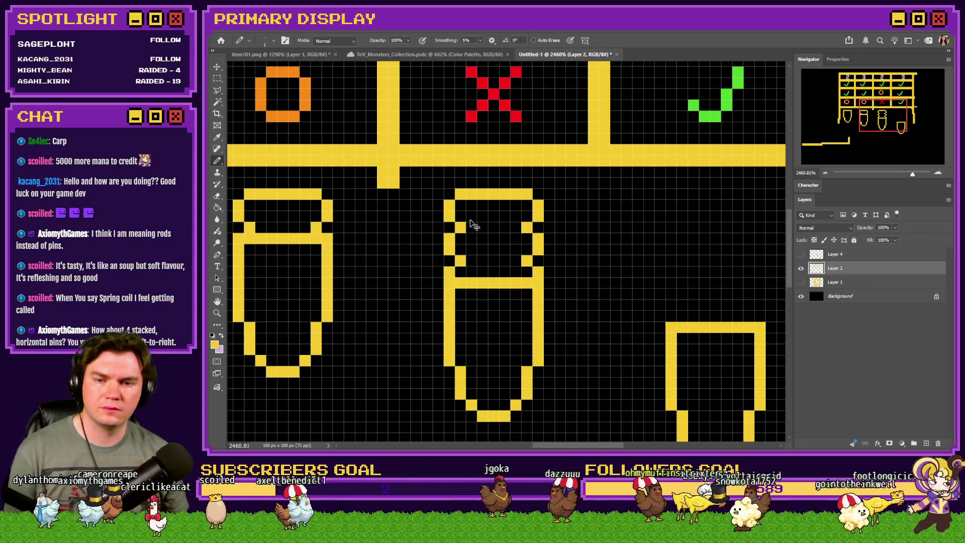
Try two bars inside the third pin's cap, then undo them
{"action": "left_click_drag", "start_coordinate": [471, 216], "coordinate": [517, 216]}
{"action": "left_click_drag", "start_coordinate": [469, 250], "coordinate": [512, 251]}
{"action": "scroll", "coordinate": [395, 263], "scroll_direction": "down", "scroll_amount": 1}
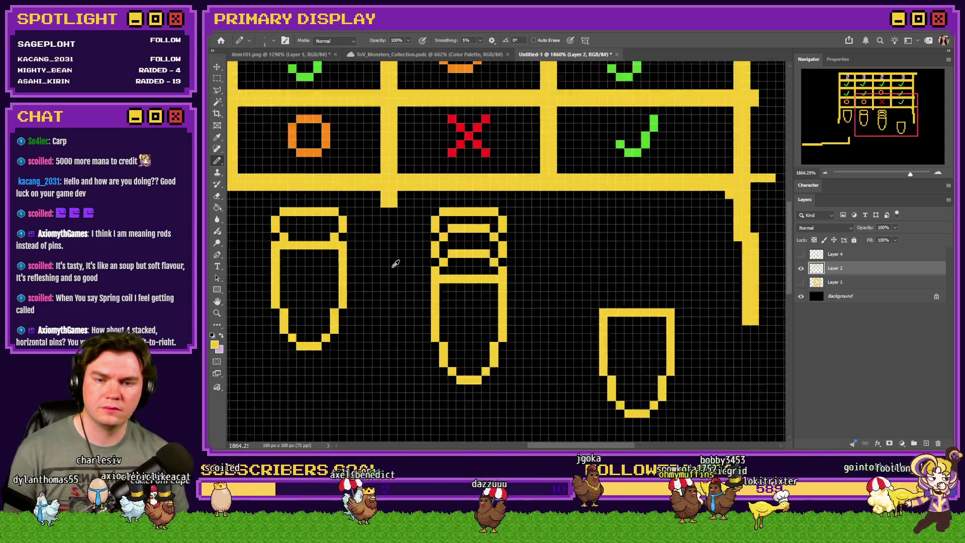
{"action": "scroll", "coordinate": [498, 254], "scroll_direction": "down", "scroll_amount": 10}
{"action": "scroll", "coordinate": [455, 259], "scroll_direction": "up", "scroll_amount": 10}
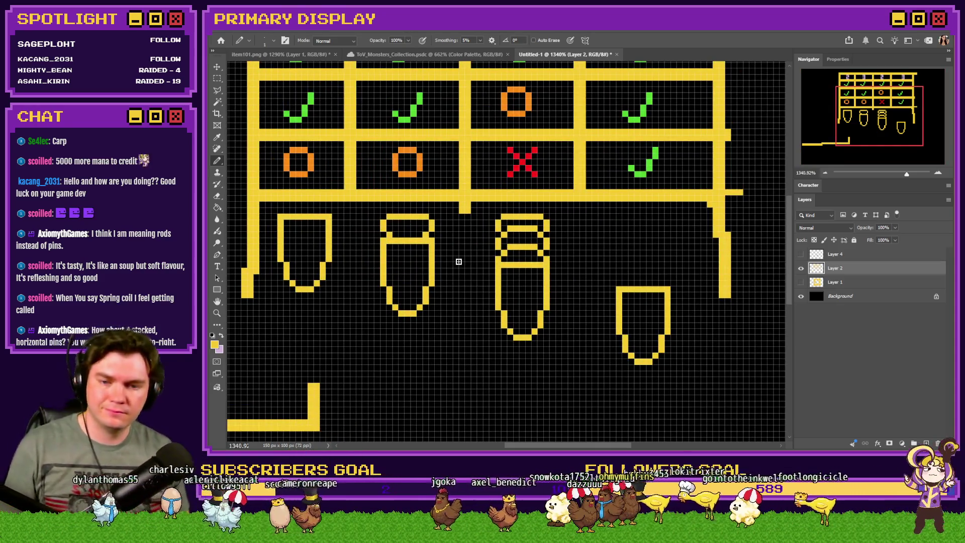
{"action": "key", "text": "ctrl+z"}
{"action": "key", "text": "ctrl+z"}
{"action": "key", "text": "ctrl+z"}
{"action": "key", "text": "ctrl+z"}
{"action": "key", "text": "ctrl+z"}
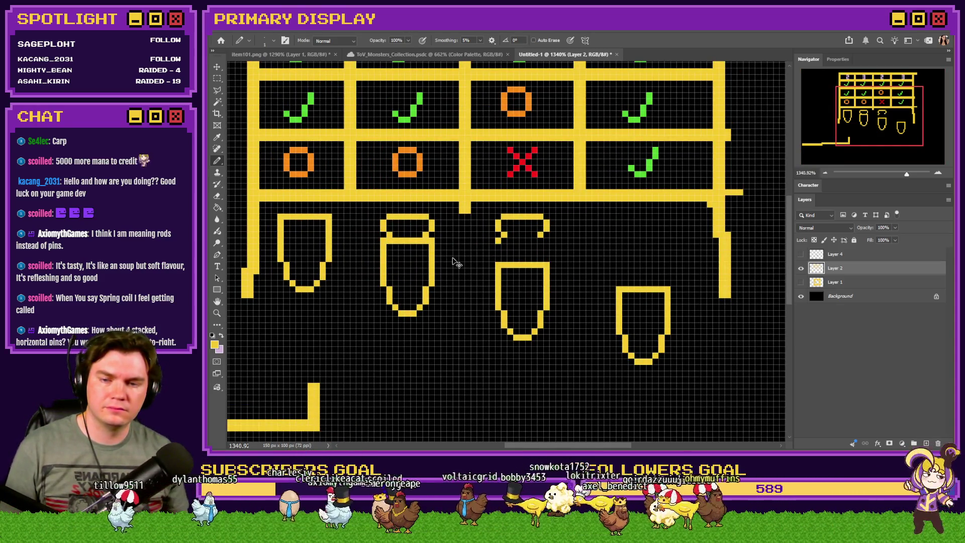
Duplicate the third pin's cap, move the copy 2 px down, and merge it down
{"action": "left_click", "coordinate": [217, 78]}
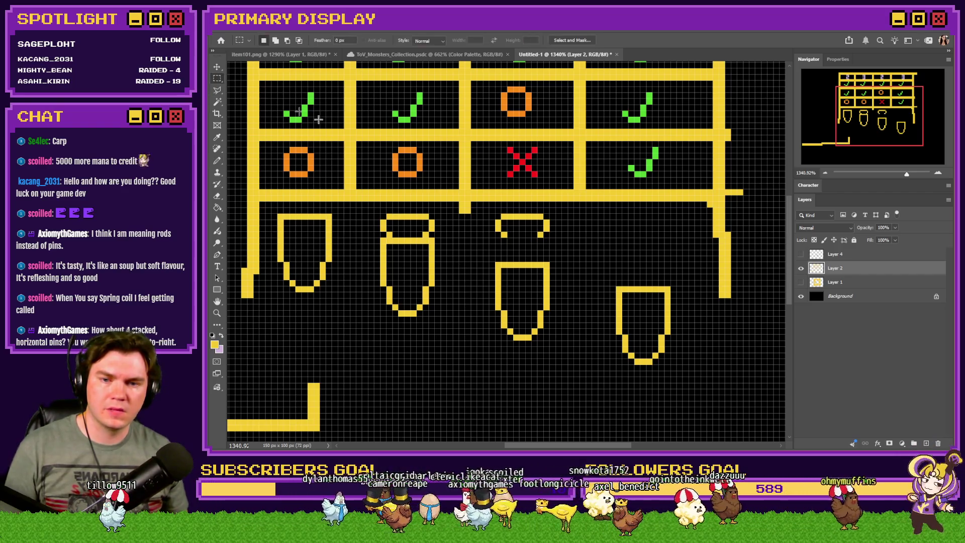
{"action": "scroll", "coordinate": [518, 221], "scroll_direction": "up", "scroll_amount": 5}
{"action": "left_click_drag", "start_coordinate": [587, 207], "coordinate": [463, 256]}
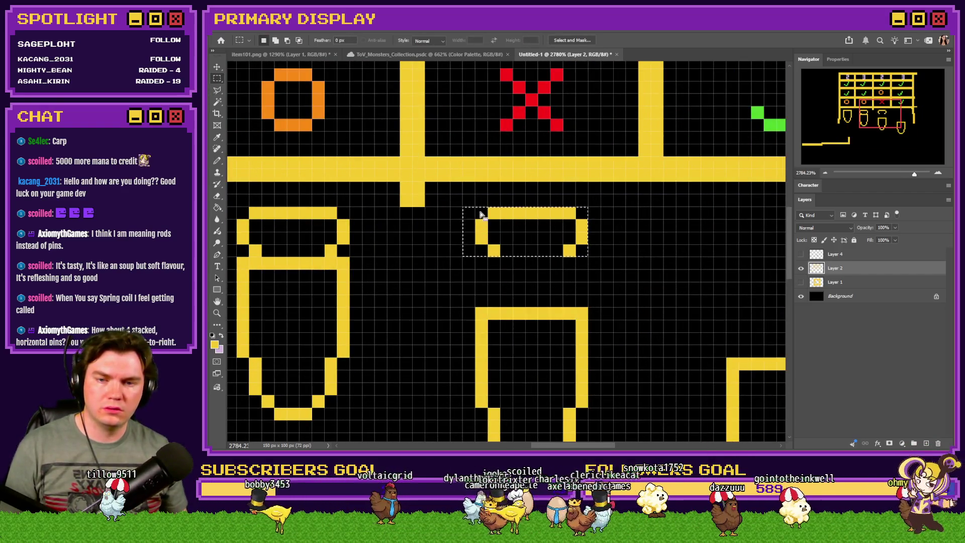
{"action": "key", "text": "ctrl+j"}
{"action": "left_click_drag", "start_coordinate": [579, 240], "coordinate": [579, 265]}
{"action": "scroll", "coordinate": [528, 246], "scroll_direction": "down", "scroll_amount": 5}
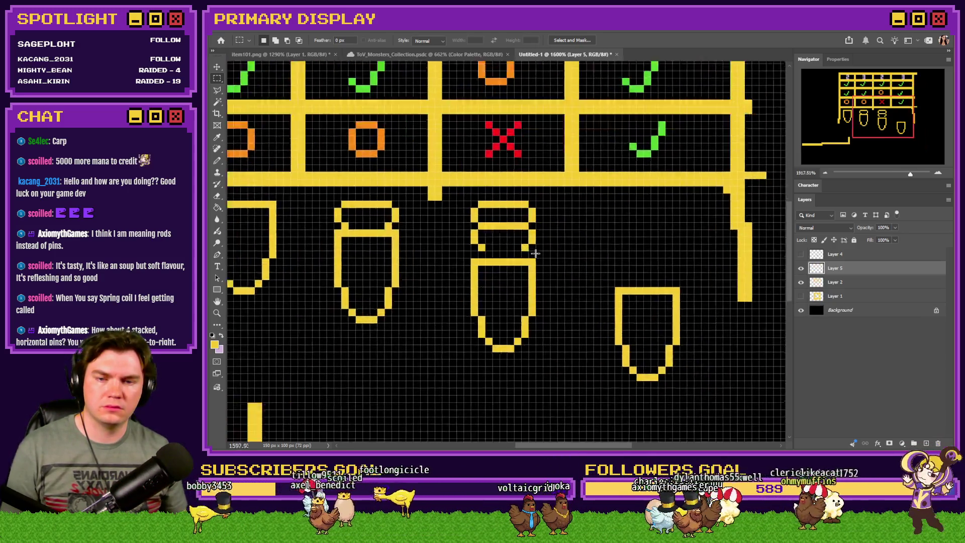
{"action": "scroll", "coordinate": [532, 252], "scroll_direction": "up", "scroll_amount": 3}
{"action": "key", "text": "ctrl+e"}
Move the third pin's body up to meet its doubled cap
{"action": "left_click_drag", "start_coordinate": [545, 261], "coordinate": [448, 382]}
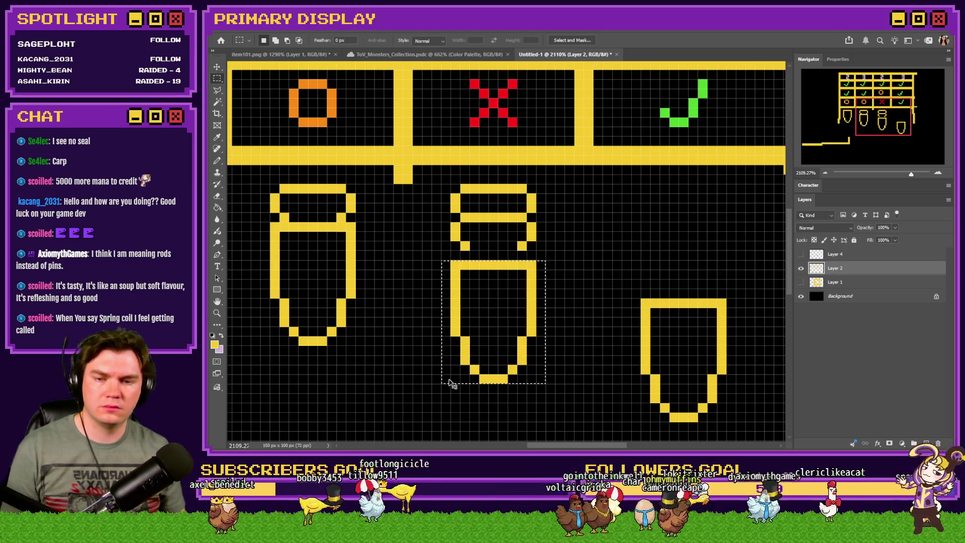
{"action": "key", "text": "ctrl+Up"}
{"action": "key", "text": "ctrl+Up"}
{"action": "scroll", "coordinate": [566, 301], "scroll_direction": "down", "scroll_amount": 3}
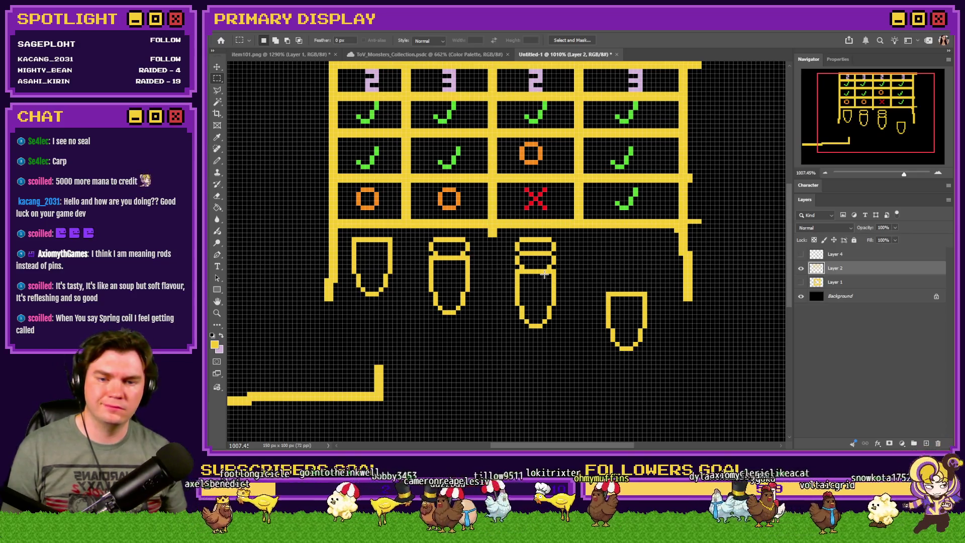
{"action": "scroll", "coordinate": [544, 274], "scroll_direction": "up", "scroll_amount": 2}
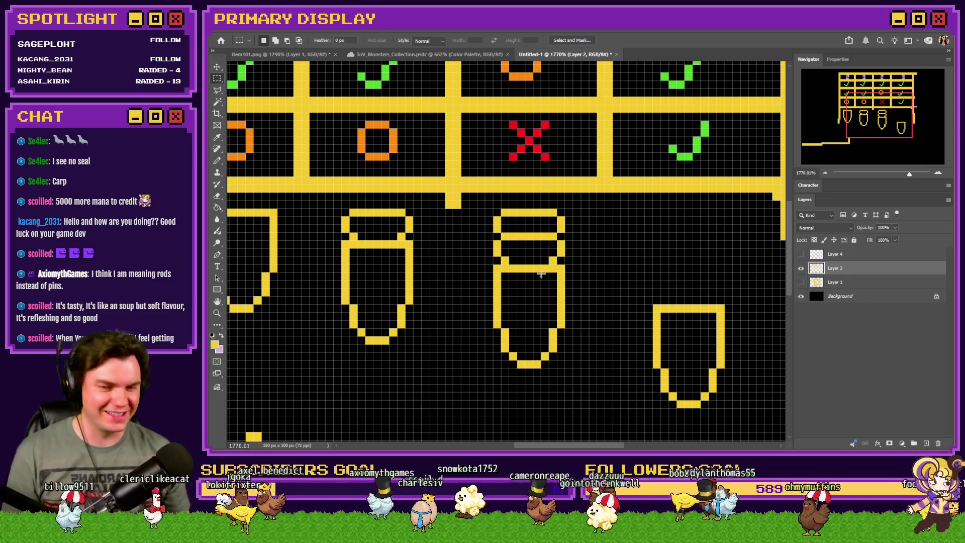
Draw a yellow row of pixels on the pin, then undo a trial nudge of its body
{"action": "scroll", "coordinate": [551, 265], "scroll_direction": "down", "scroll_amount": 3}
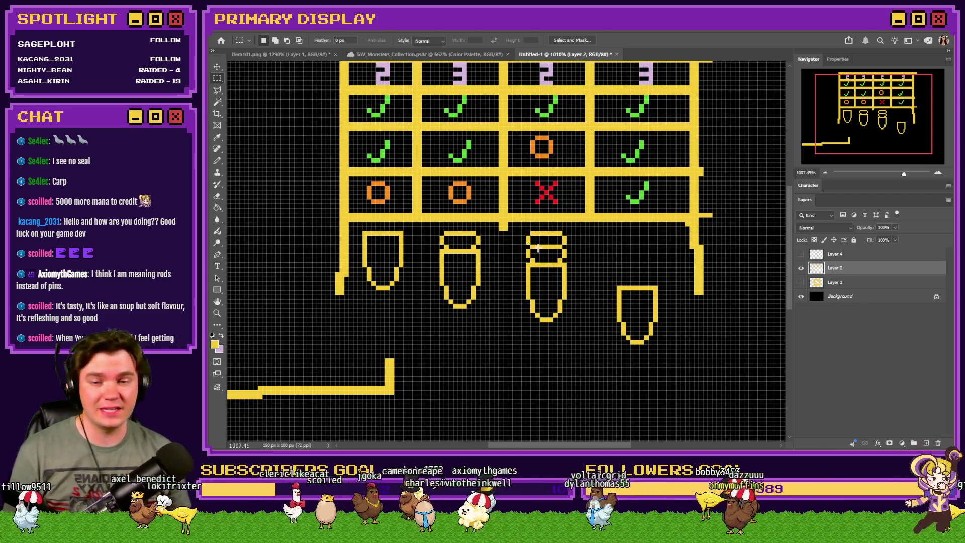
{"action": "scroll", "coordinate": [536, 260], "scroll_direction": "up", "scroll_amount": 3}
{"action": "scroll", "coordinate": [535, 260], "scroll_direction": "up", "scroll_amount": 2}
{"action": "key", "text": "b"}
{"action": "scroll", "coordinate": [578, 236], "scroll_direction": "up", "scroll_amount": 2}
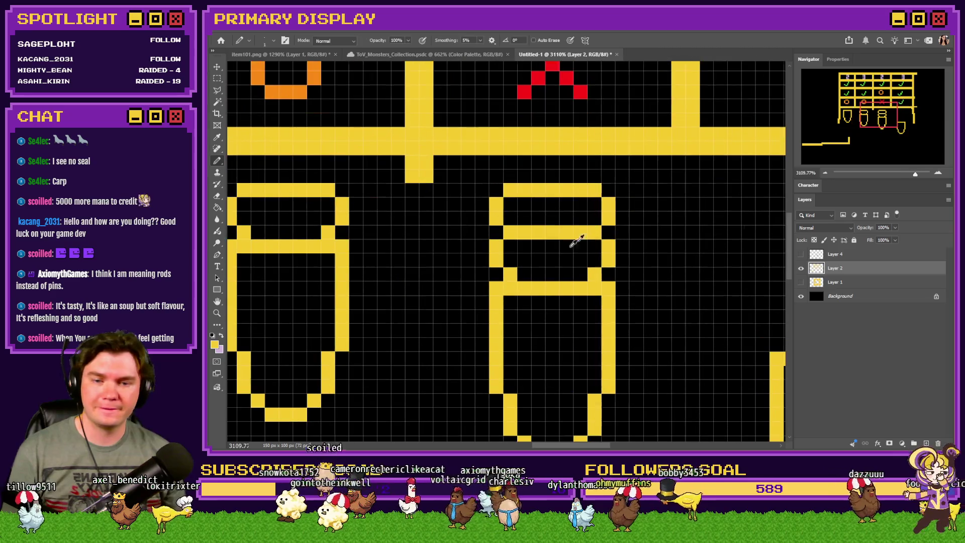
{"action": "mouse_move", "coordinate": [523, 273]}
{"action": "left_mouse_down"}
{"action": "mouse_move", "coordinate": [601, 271]}
{"action": "mouse_move", "coordinate": [523, 365]}
{"action": "left_mouse_up"}
{"action": "left_click", "coordinate": [217, 78]}
{"action": "scroll", "coordinate": [620, 284], "scroll_direction": "down", "scroll_amount": 2}
{"action": "key", "text": "ctrl+Up"}
{"action": "key", "text": "ctrl+d"}
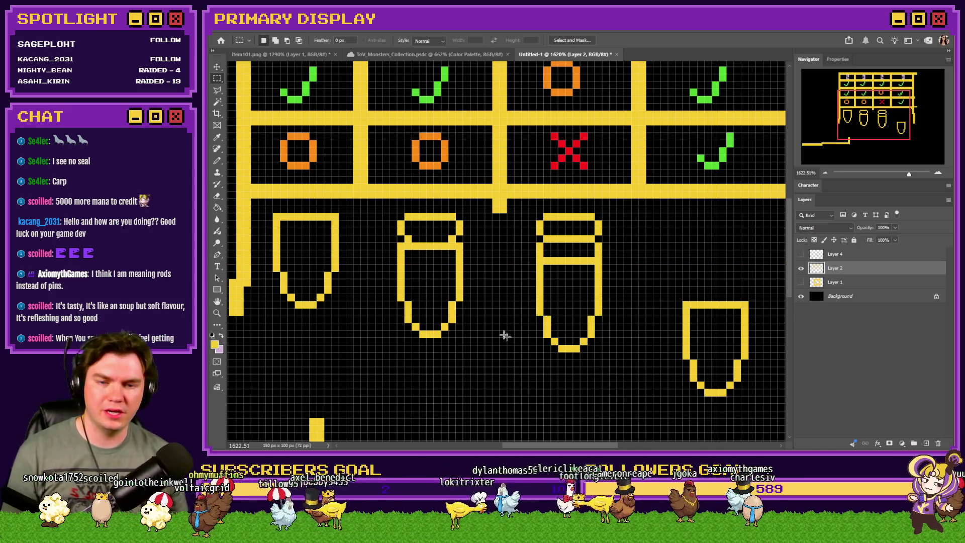
{"action": "key", "text": "ctrl+z"}
{"action": "key", "text": "ctrl+z"}
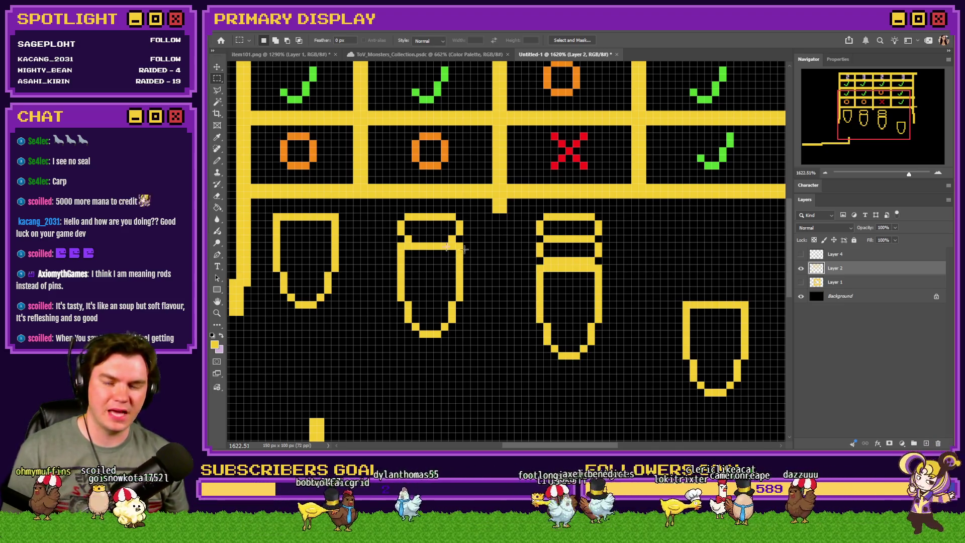
Copy the middle pin's coil bands onto the last pin and merge them down
{"action": "left_click", "coordinate": [217, 161]}
{"action": "scroll", "coordinate": [386, 225], "scroll_direction": "up", "scroll_amount": 2}
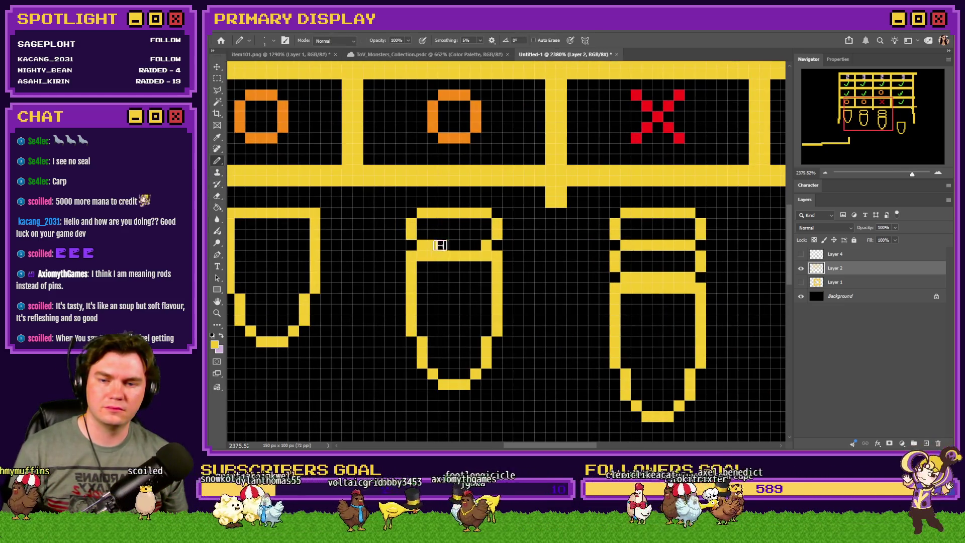
{"action": "scroll", "coordinate": [351, 263], "scroll_direction": "down", "scroll_amount": 3}
{"action": "scroll", "coordinate": [578, 276], "scroll_direction": "up", "scroll_amount": 3}
{"action": "left_click", "coordinate": [217, 78]}
{"action": "mouse_move", "coordinate": [452, 218]}
{"action": "left_mouse_down"}
{"action": "mouse_move", "coordinate": [520, 268]}
{"action": "mouse_move", "coordinate": [666, 257]}
{"action": "mouse_move", "coordinate": [609, 252]}
{"action": "mouse_move", "coordinate": [626, 296]}
{"action": "left_mouse_up"}
{"action": "key", "text": "ctrl+j"}
{"action": "key", "text": "ctrl+j"}
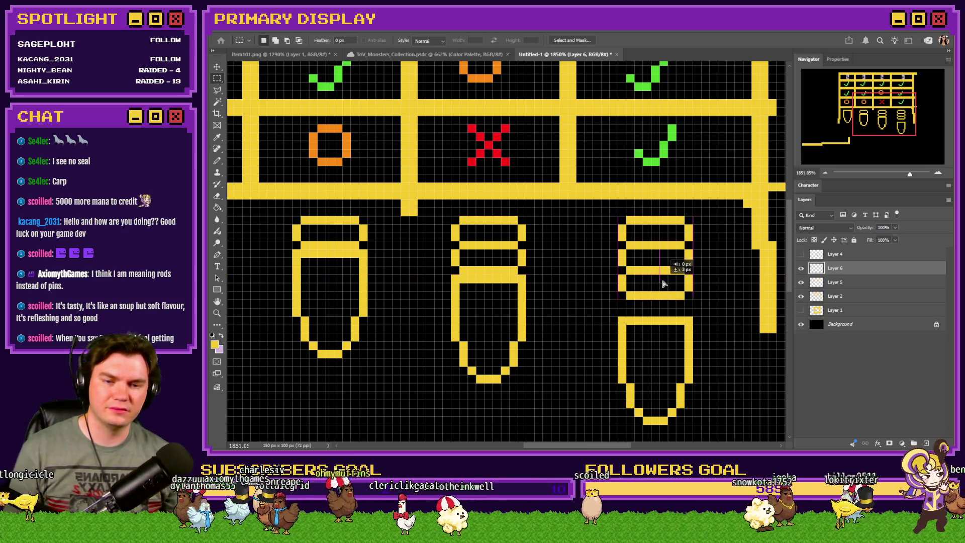
{"action": "key", "text": "ctrl+e"}
{"action": "key", "text": "ctrl+e"}
Move the last pin's lower body up two pixels and deselect
{"action": "mouse_move", "coordinate": [694, 315]}
{"action": "left_mouse_down"}
{"action": "mouse_move", "coordinate": [583, 397]}
{"action": "mouse_move", "coordinate": [617, 426]}
{"action": "left_mouse_up"}
{"action": "left_click_drag", "start_coordinate": [637, 387], "coordinate": [624, 382]}
{"action": "key", "text": "ctrl+d"}
{"action": "scroll", "coordinate": [581, 312], "scroll_direction": "down", "scroll_amount": 8}
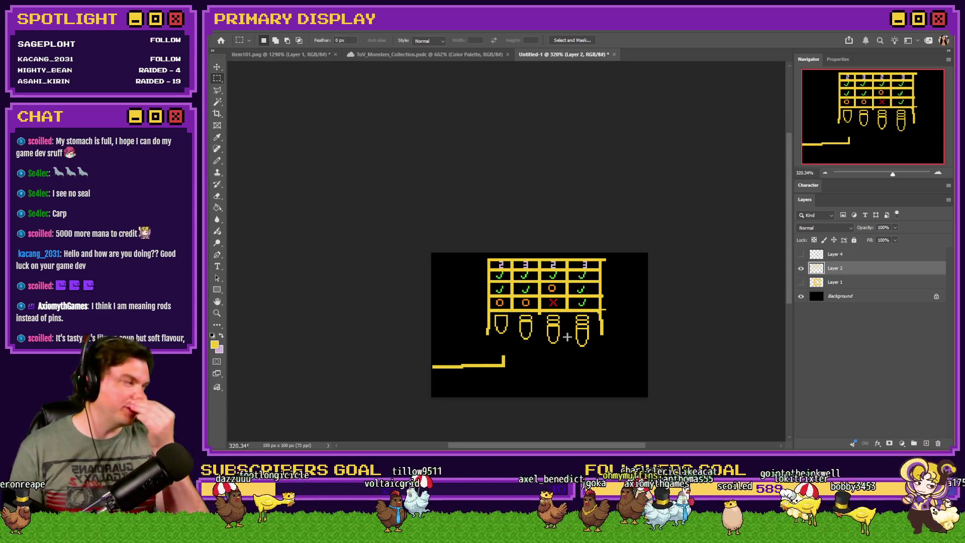
Move a red X, orange O and green check out left of the grid as a key
{"action": "scroll", "coordinate": [567, 341], "scroll_direction": "up", "scroll_amount": 1}
{"action": "scroll", "coordinate": [567, 342], "scroll_direction": "up", "scroll_amount": 1}
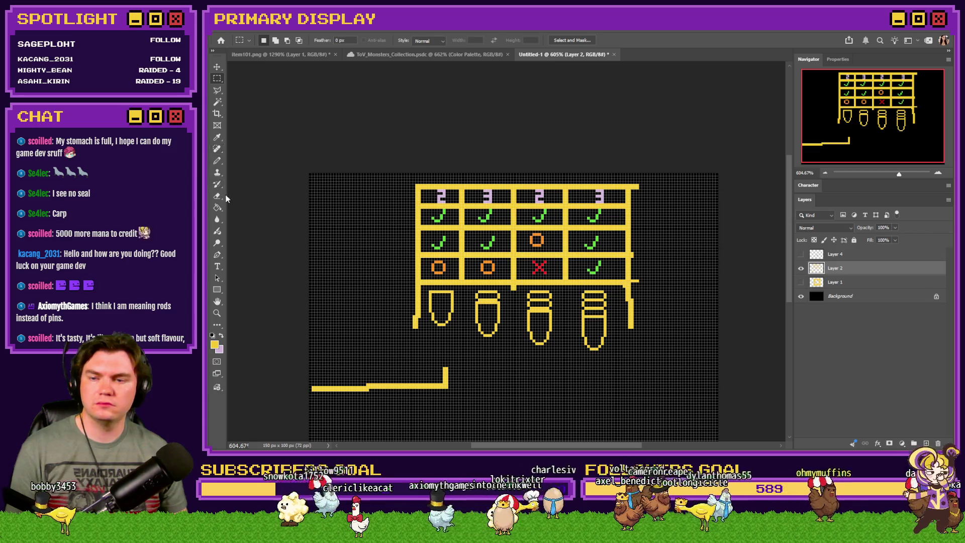
{"action": "scroll", "coordinate": [451, 256], "scroll_direction": "up", "scroll_amount": 3}
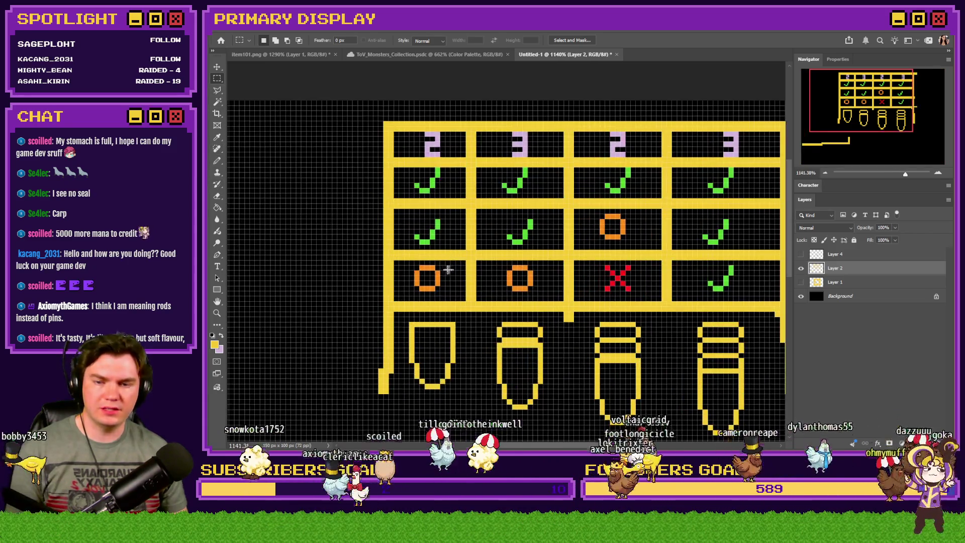
{"action": "mouse_move", "coordinate": [598, 264]}
{"action": "left_mouse_down"}
{"action": "mouse_move", "coordinate": [637, 292]}
{"action": "mouse_move", "coordinate": [375, 291]}
{"action": "mouse_move", "coordinate": [283, 259]}
{"action": "left_mouse_up"}
{"action": "left_click", "coordinate": [432, 285]}
{"action": "mouse_move", "coordinate": [454, 253]}
{"action": "left_mouse_down"}
{"action": "mouse_move", "coordinate": [396, 294]}
{"action": "mouse_move", "coordinate": [312, 265]}
{"action": "left_mouse_up"}
{"action": "left_click", "coordinate": [417, 238]}
{"action": "mouse_move", "coordinate": [392, 217]}
{"action": "left_mouse_down"}
{"action": "mouse_move", "coordinate": [442, 247]}
{"action": "mouse_move", "coordinate": [342, 258]}
{"action": "mouse_move", "coordinate": [349, 252]}
{"action": "left_mouse_up"}
{"action": "left_click", "coordinate": [351, 222]}
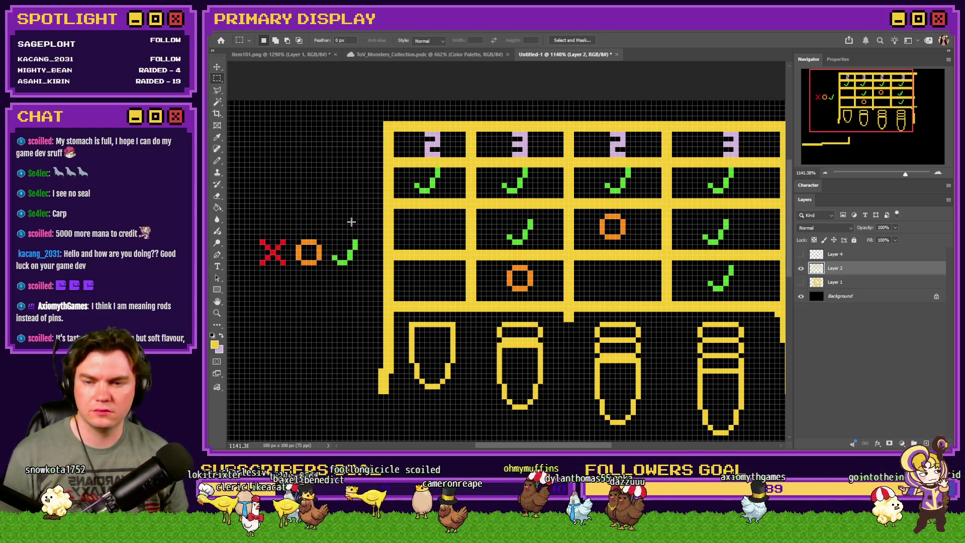
Erase the remaining checks and circles from the grid's rows and columns
{"action": "left_click", "coordinate": [217, 196]}
{"action": "left_click_drag", "start_coordinate": [439, 176], "coordinate": [416, 182]}
{"action": "left_click", "coordinate": [521, 182]}
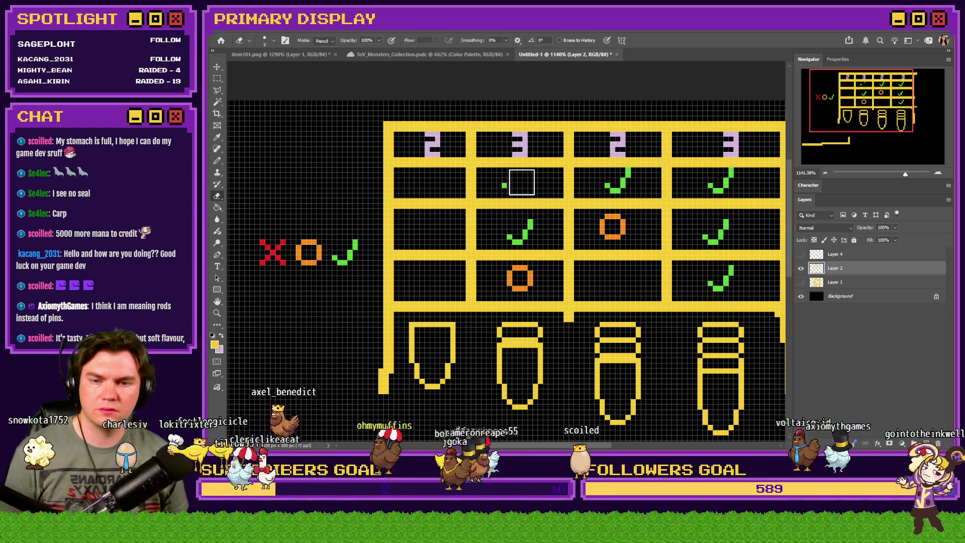
{"action": "left_click_drag", "start_coordinate": [521, 227], "coordinate": [512, 236]}
{"action": "mouse_move", "coordinate": [517, 273]}
{"action": "left_mouse_down"}
{"action": "mouse_move", "coordinate": [515, 282]}
{"action": "mouse_move", "coordinate": [527, 280]}
{"action": "left_mouse_up"}
{"action": "scroll", "coordinate": [571, 271], "scroll_direction": "down", "scroll_amount": 1}
{"action": "left_click_drag", "start_coordinate": [535, 242], "coordinate": [523, 243]}
{"action": "left_click_drag", "start_coordinate": [543, 195], "coordinate": [538, 190]}
{"action": "left_click_drag", "start_coordinate": [455, 196], "coordinate": [434, 198]}
{"action": "left_click_drag", "start_coordinate": [445, 236], "coordinate": [430, 239]}
Erase the header digits of columns 2, 3 and 4
{"action": "left_click_drag", "start_coordinate": [549, 156], "coordinate": [548, 166]}
{"action": "left_click_drag", "start_coordinate": [481, 163], "coordinate": [354, 163]}
{"action": "left_click", "coordinate": [217, 161]}
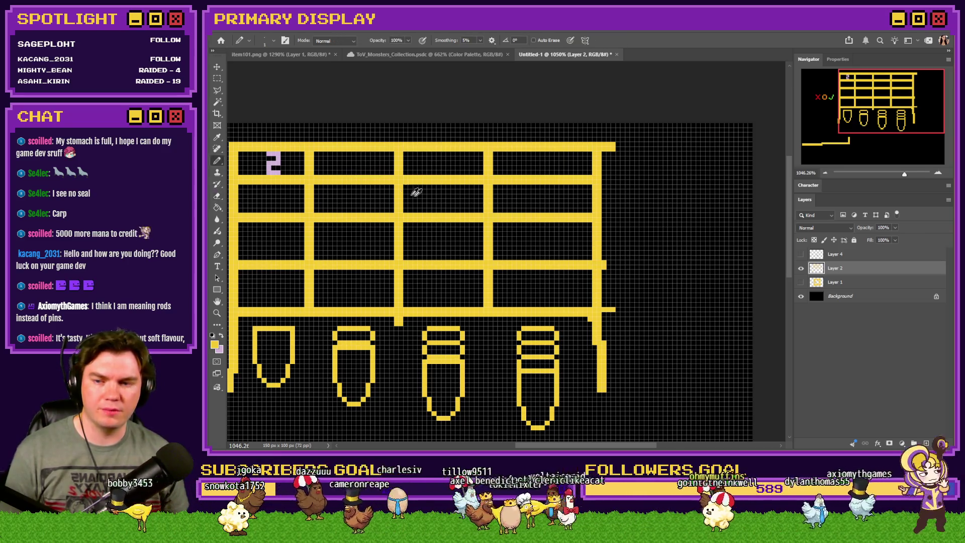
Sample the lavender of the 2 and draw a 4 in the second header cell
{"action": "scroll", "coordinate": [386, 187], "scroll_direction": "down", "scroll_amount": 1}
{"action": "scroll", "coordinate": [352, 181], "scroll_direction": "up", "scroll_amount": 2}
{"action": "left_click", "coordinate": [358, 182], "text": "alt"}
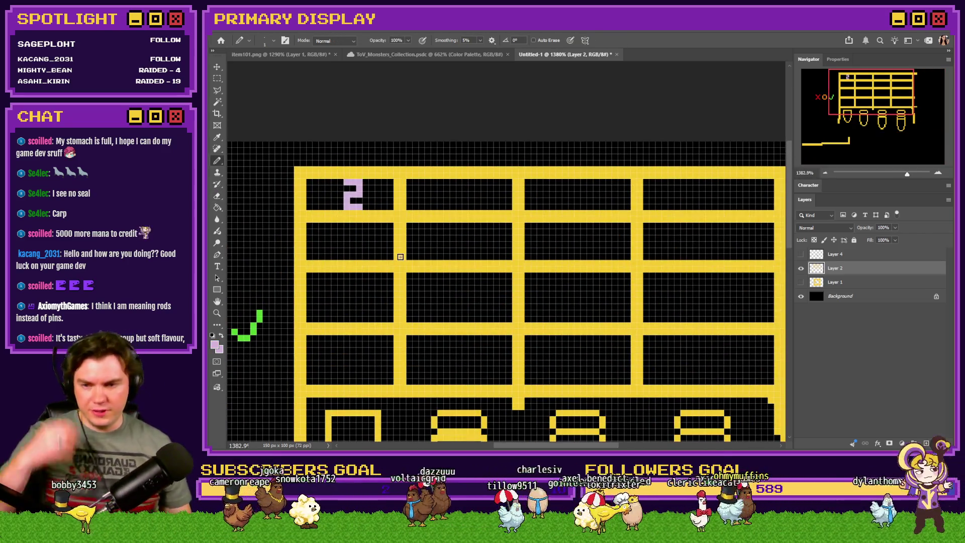
{"action": "scroll", "coordinate": [447, 192], "scroll_direction": "up", "scroll_amount": 2}
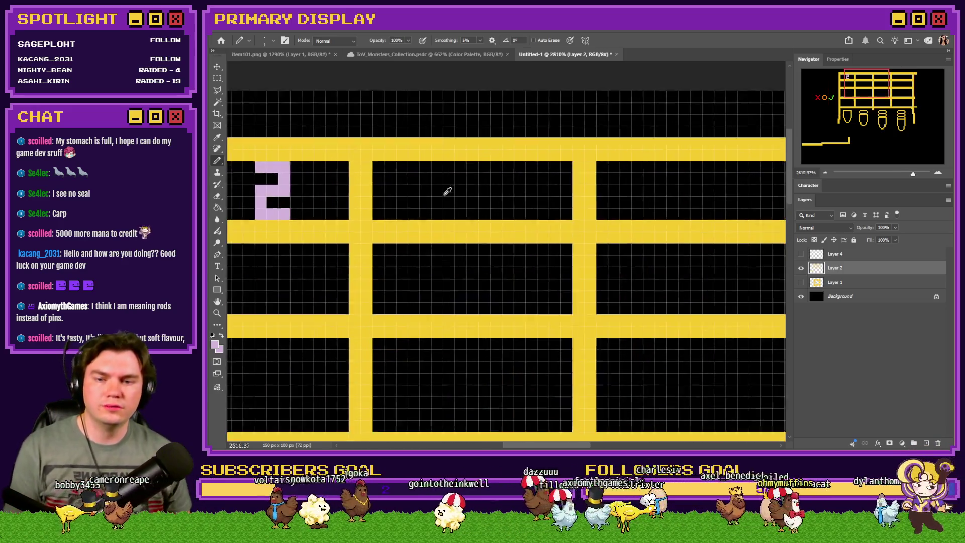
{"action": "scroll", "coordinate": [446, 192], "scroll_direction": "up", "scroll_amount": 1}
{"action": "mouse_move", "coordinate": [448, 164]}
{"action": "left_mouse_down"}
{"action": "mouse_move", "coordinate": [449, 183]}
{"action": "mouse_move", "coordinate": [475, 189]}
{"action": "mouse_move", "coordinate": [473, 216]}
{"action": "left_mouse_up"}
{"action": "left_click", "coordinate": [473, 165]}
{"action": "scroll", "coordinate": [544, 200], "scroll_direction": "down", "scroll_amount": 2}
{"action": "scroll", "coordinate": [498, 170], "scroll_direction": "up", "scroll_amount": 2}
Draw a 1 in the third header cell, fixing a misdrawn 7, and a 2 in the fourth
{"action": "mouse_move", "coordinate": [498, 172]}
{"action": "left_mouse_down"}
{"action": "mouse_move", "coordinate": [517, 183]}
{"action": "mouse_move", "coordinate": [517, 210]}
{"action": "left_mouse_up"}
{"action": "key", "text": "ctrl+z"}
{"action": "mouse_move", "coordinate": [501, 172]}
{"action": "left_mouse_down"}
{"action": "mouse_move", "coordinate": [517, 198]}
{"action": "mouse_move", "coordinate": [508, 215]}
{"action": "mouse_move", "coordinate": [530, 217]}
{"action": "left_mouse_up"}
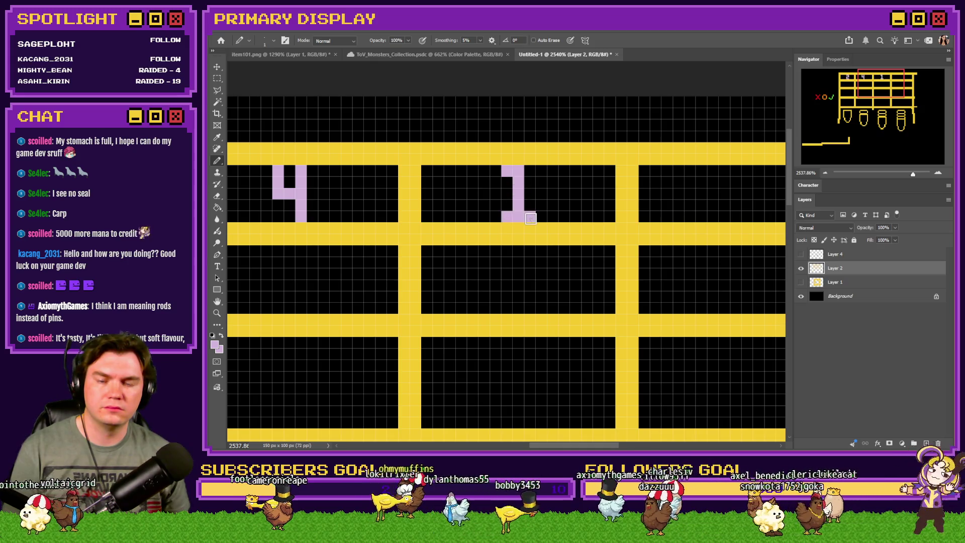
{"action": "scroll", "coordinate": [473, 210], "scroll_direction": "down", "scroll_amount": 2}
{"action": "scroll", "coordinate": [583, 211], "scroll_direction": "up", "scroll_amount": 2}
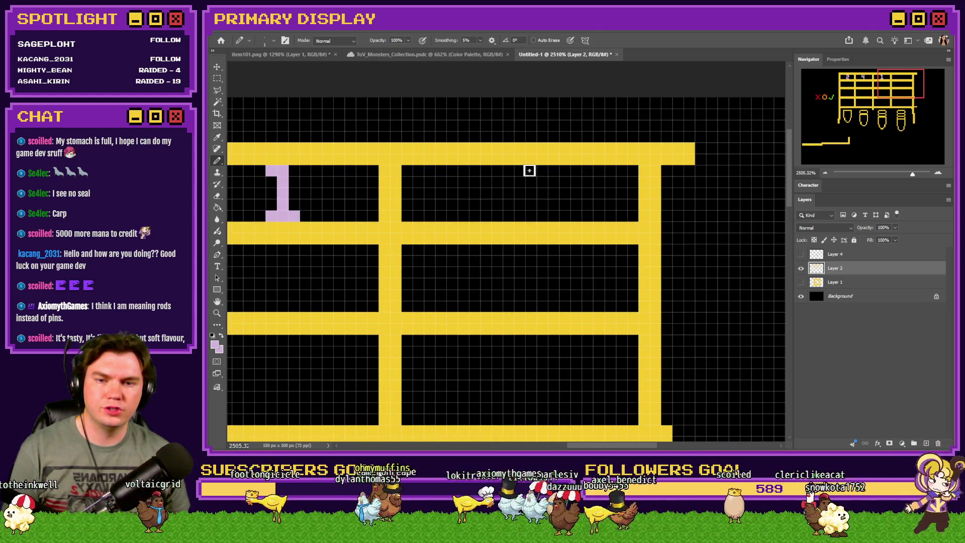
{"action": "mouse_move", "coordinate": [506, 168]}
{"action": "left_mouse_down"}
{"action": "mouse_move", "coordinate": [529, 189]}
{"action": "mouse_move", "coordinate": [505, 212]}
{"action": "mouse_move", "coordinate": [535, 213]}
{"action": "left_mouse_up"}
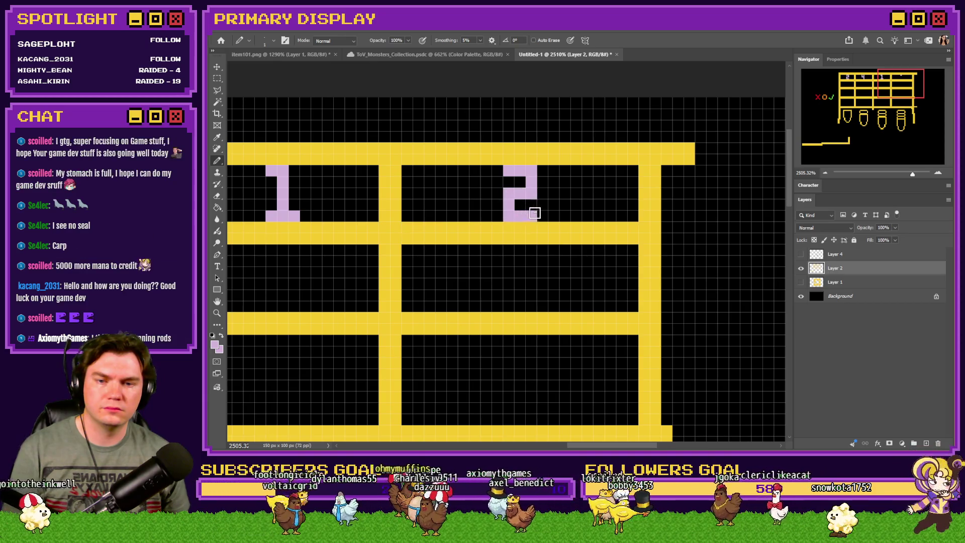
{"action": "scroll", "coordinate": [534, 213], "scroll_direction": "down", "scroll_amount": 2}
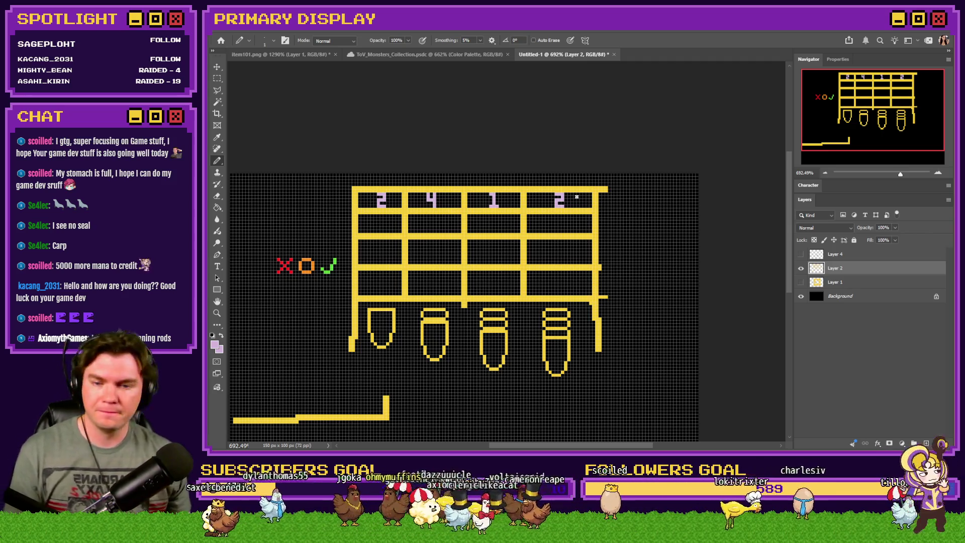
{"action": "scroll", "coordinate": [587, 244], "scroll_direction": "down", "scroll_amount": 4}
{"action": "scroll", "coordinate": [573, 254], "scroll_direction": "up", "scroll_amount": 3}
{"action": "scroll", "coordinate": [564, 276], "scroll_direction": "up", "scroll_amount": 2}
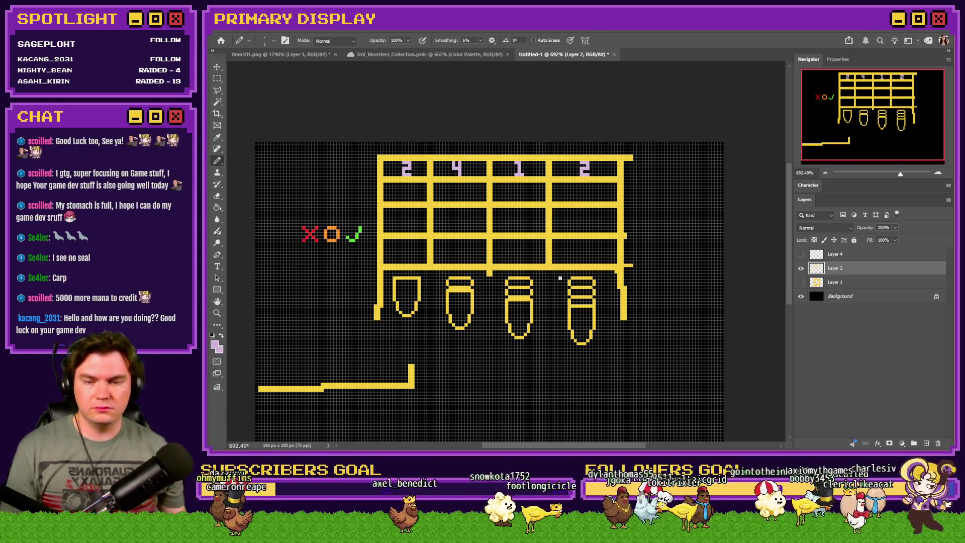
{"action": "scroll", "coordinate": [553, 277], "scroll_direction": "down", "scroll_amount": 2}
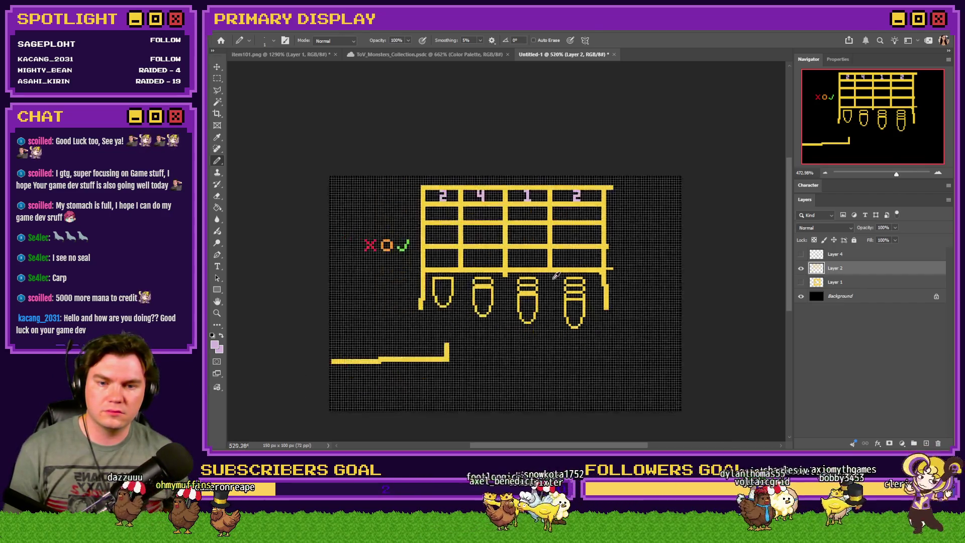
{"action": "scroll", "coordinate": [552, 278], "scroll_direction": "up", "scroll_amount": 2}
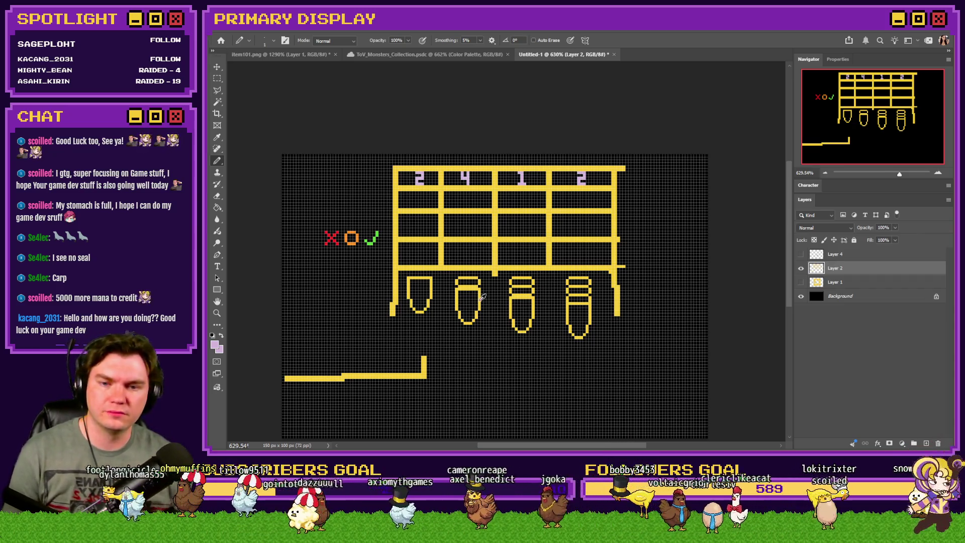
{"action": "scroll", "coordinate": [475, 302], "scroll_direction": "up", "scroll_amount": 2}
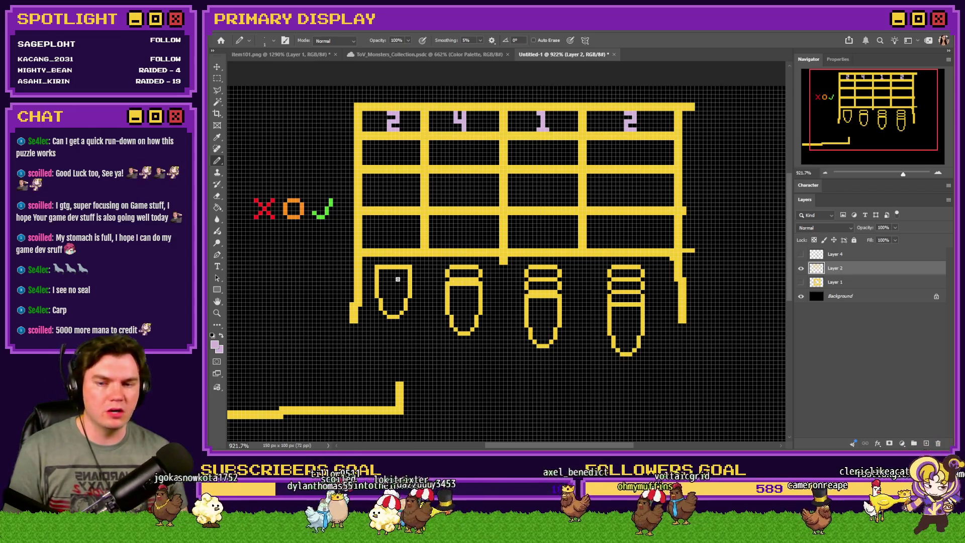
Draw a lilac 1 with stem and base inside the first pin
{"action": "scroll", "coordinate": [387, 299], "scroll_direction": "up", "scroll_amount": 5}
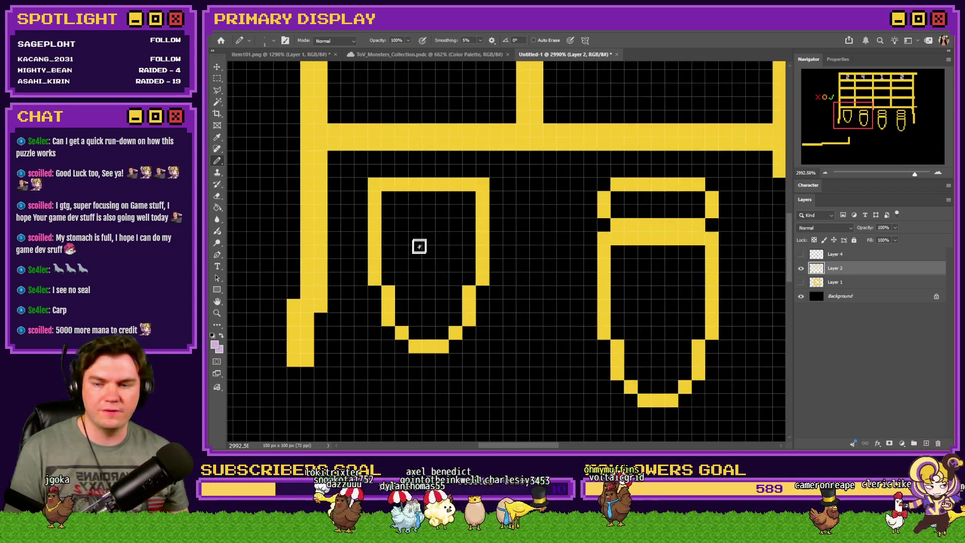
{"action": "left_click", "coordinate": [415, 206]}
{"action": "left_click_drag", "start_coordinate": [432, 207], "coordinate": [438, 265]}
{"action": "left_click", "coordinate": [418, 264]}
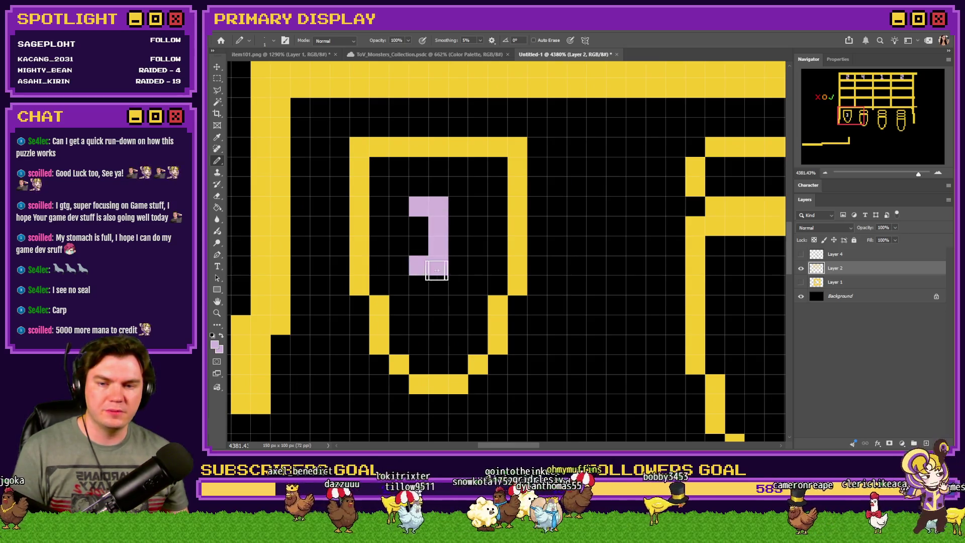
{"action": "left_click", "coordinate": [457, 265]}
{"action": "scroll", "coordinate": [416, 288], "scroll_direction": "down", "scroll_amount": 3}
{"action": "scroll", "coordinate": [563, 271], "scroll_direction": "up", "scroll_amount": 3}
Draw a lilac 2 in the second pin and a 3 in the third pin
{"action": "mouse_move", "coordinate": [519, 263]}
{"action": "left_mouse_down"}
{"action": "mouse_move", "coordinate": [553, 292]}
{"action": "mouse_move", "coordinate": [517, 308]}
{"action": "mouse_move", "coordinate": [555, 336]}
{"action": "left_mouse_up"}
{"action": "scroll", "coordinate": [555, 336], "scroll_direction": "down", "scroll_amount": 3}
{"action": "scroll", "coordinate": [610, 327], "scroll_direction": "up", "scroll_amount": 3}
{"action": "mouse_move", "coordinate": [561, 293]}
{"action": "left_mouse_down"}
{"action": "mouse_move", "coordinate": [582, 294]}
{"action": "mouse_move", "coordinate": [594, 340]}
{"action": "mouse_move", "coordinate": [562, 357]}
{"action": "mouse_move", "coordinate": [558, 330]}
{"action": "left_mouse_up"}
{"action": "scroll", "coordinate": [652, 345], "scroll_direction": "down", "scroll_amount": 3}
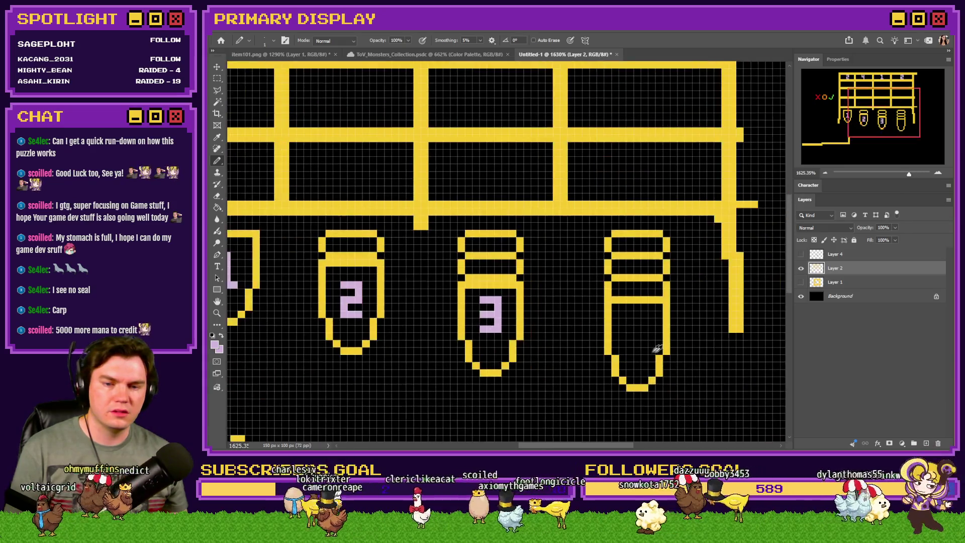
{"action": "scroll", "coordinate": [629, 304], "scroll_direction": "up", "scroll_amount": 3}
Draw a lilac 4 inside the fourth pin
{"action": "mouse_move", "coordinate": [584, 280]}
{"action": "left_mouse_down"}
{"action": "mouse_move", "coordinate": [619, 309]}
{"action": "mouse_move", "coordinate": [619, 334]}
{"action": "left_mouse_up"}
{"action": "left_click_drag", "start_coordinate": [585, 296], "coordinate": [585, 264]}
{"action": "left_click", "coordinate": [619, 266]}
{"action": "scroll", "coordinate": [518, 354], "scroll_direction": "down", "scroll_amount": 3}
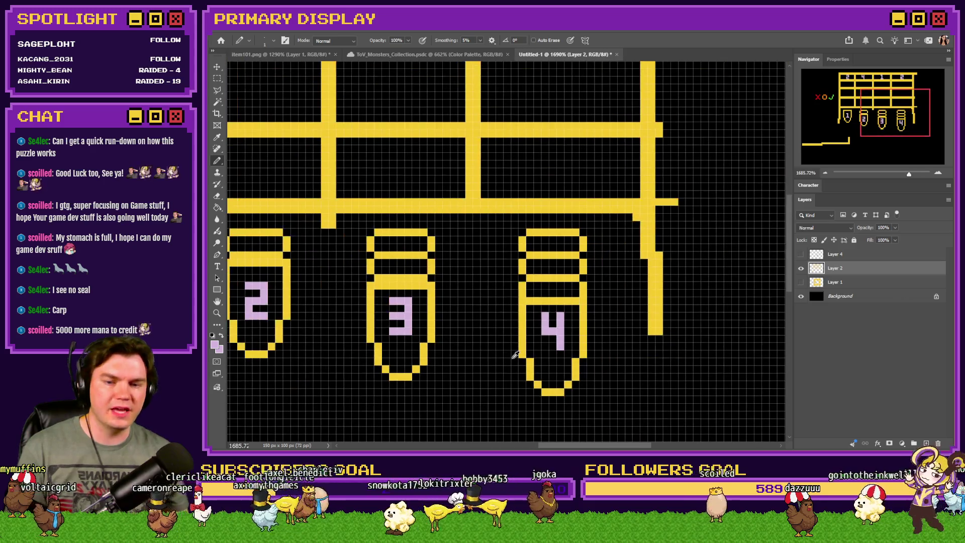
{"action": "scroll", "coordinate": [560, 342], "scroll_direction": "down", "scroll_amount": 4}
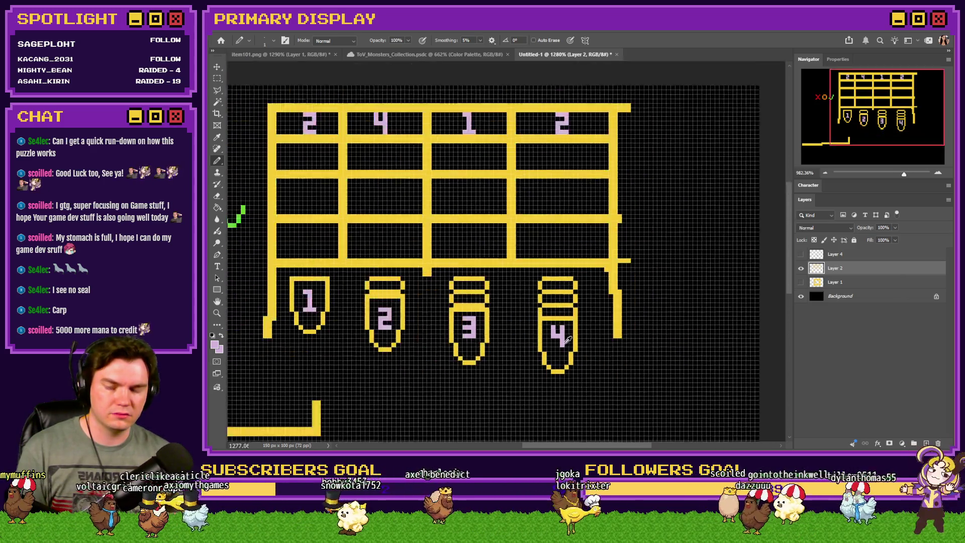
{"action": "scroll", "coordinate": [452, 308], "scroll_direction": "up", "scroll_amount": 1}
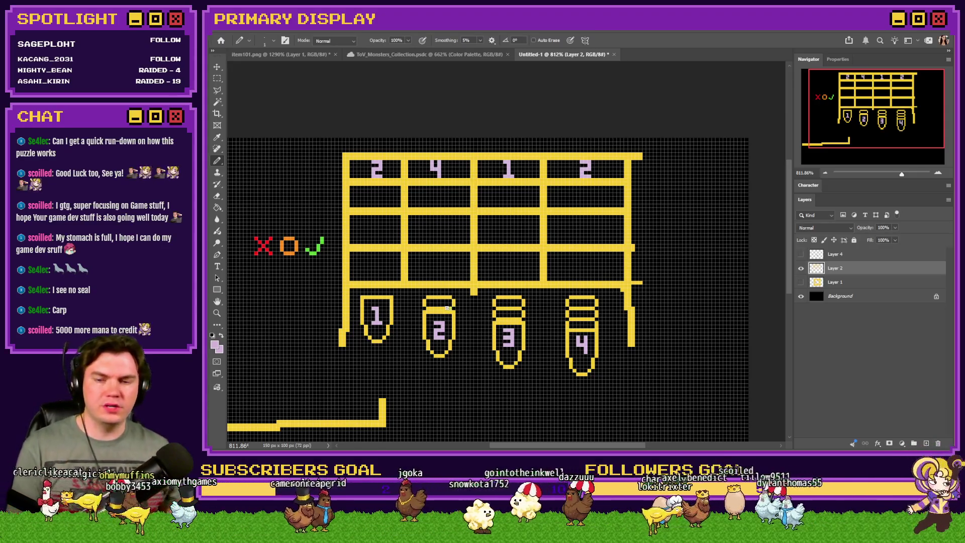
Draw an orange 1 in the guess row above the first cup, redoing a misplaced stroke
{"action": "scroll", "coordinate": [278, 272], "scroll_direction": "up", "scroll_amount": 3}
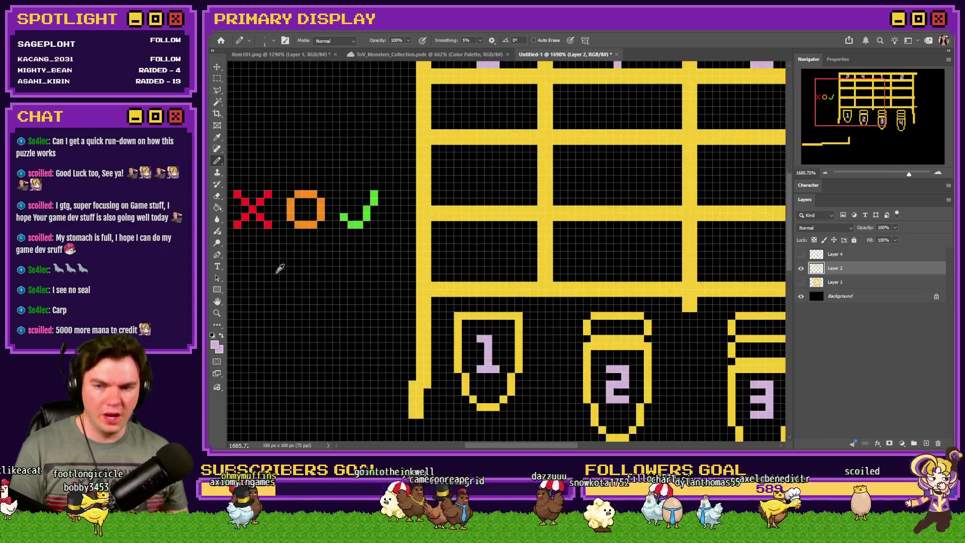
{"action": "scroll", "coordinate": [410, 256], "scroll_direction": "down", "scroll_amount": 2}
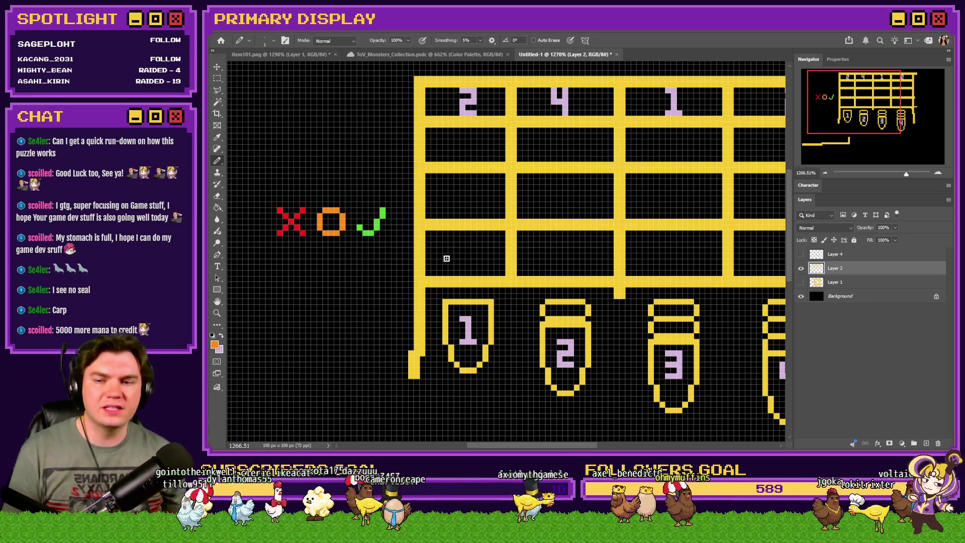
{"action": "scroll", "coordinate": [462, 267], "scroll_direction": "up", "scroll_amount": 5}
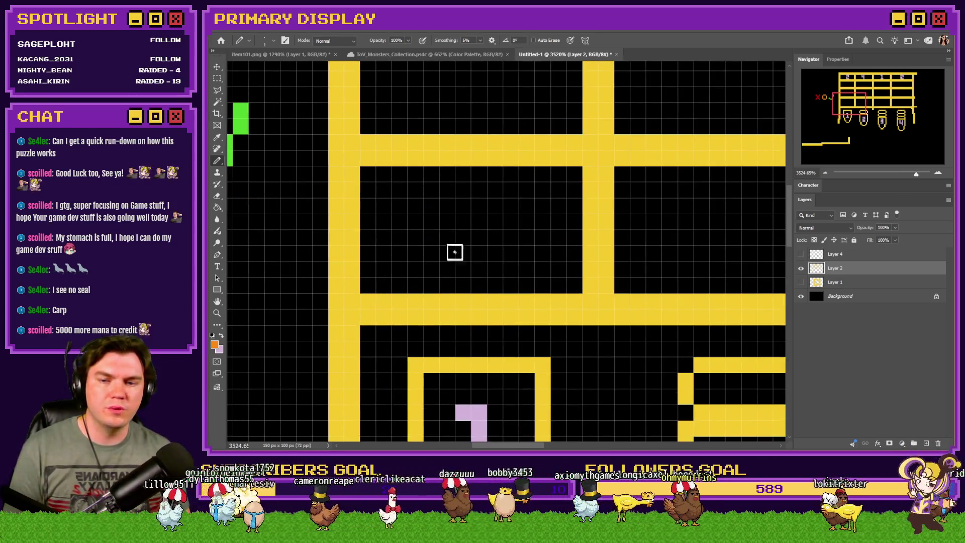
{"action": "mouse_move", "coordinate": [446, 190]}
{"action": "left_mouse_down"}
{"action": "mouse_move", "coordinate": [479, 190]}
{"action": "mouse_move", "coordinate": [471, 256]}
{"action": "left_mouse_up"}
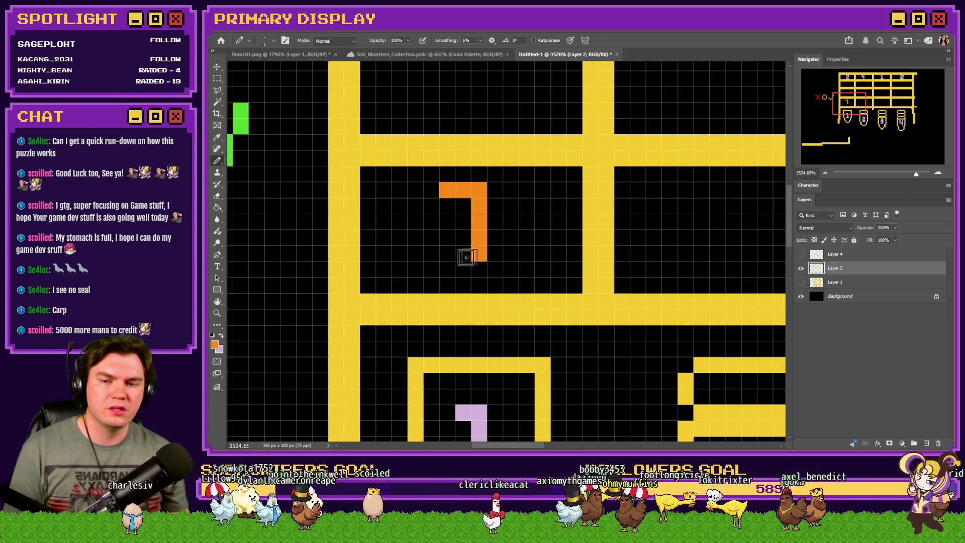
{"action": "key", "text": "ctrl+z"}
{"action": "key", "text": "ctrl+z"}
{"action": "key", "text": "ctrl+z"}
{"action": "mouse_move", "coordinate": [449, 192]}
{"action": "left_mouse_down"}
{"action": "mouse_move", "coordinate": [459, 211]}
{"action": "mouse_move", "coordinate": [448, 253]}
{"action": "mouse_move", "coordinate": [481, 256]}
{"action": "left_mouse_up"}
Attempt an orange digit in the second cell, undoing the misdrawn stroke
{"action": "scroll", "coordinate": [453, 244], "scroll_direction": "down", "scroll_amount": 3}
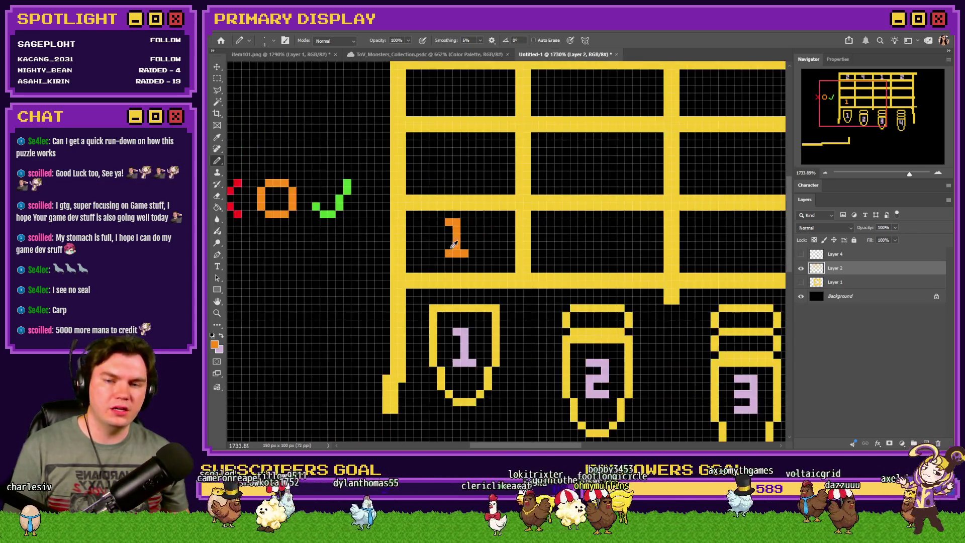
{"action": "scroll", "coordinate": [454, 245], "scroll_direction": "down", "scroll_amount": 2}
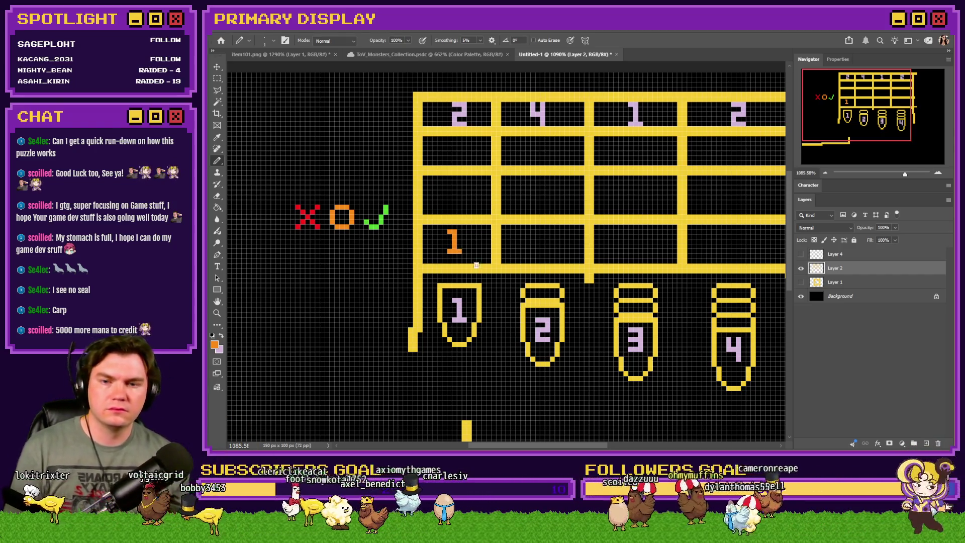
{"action": "scroll", "coordinate": [583, 250], "scroll_direction": "up", "scroll_amount": 3}
{"action": "mouse_move", "coordinate": [497, 197]}
{"action": "left_mouse_down"}
{"action": "mouse_move", "coordinate": [533, 198]}
{"action": "mouse_move", "coordinate": [532, 238]}
{"action": "mouse_move", "coordinate": [500, 272]}
{"action": "mouse_move", "coordinate": [536, 267]}
{"action": "mouse_move", "coordinate": [515, 234]}
{"action": "mouse_move", "coordinate": [517, 198]}
{"action": "mouse_move", "coordinate": [497, 198]}
{"action": "left_mouse_up"}
{"action": "key", "text": "ctrl+z"}
{"action": "key", "text": "ctrl+z"}
{"action": "scroll", "coordinate": [477, 264], "scroll_direction": "down", "scroll_amount": 1}
{"action": "scroll", "coordinate": [478, 265], "scroll_direction": "down", "scroll_amount": 5}
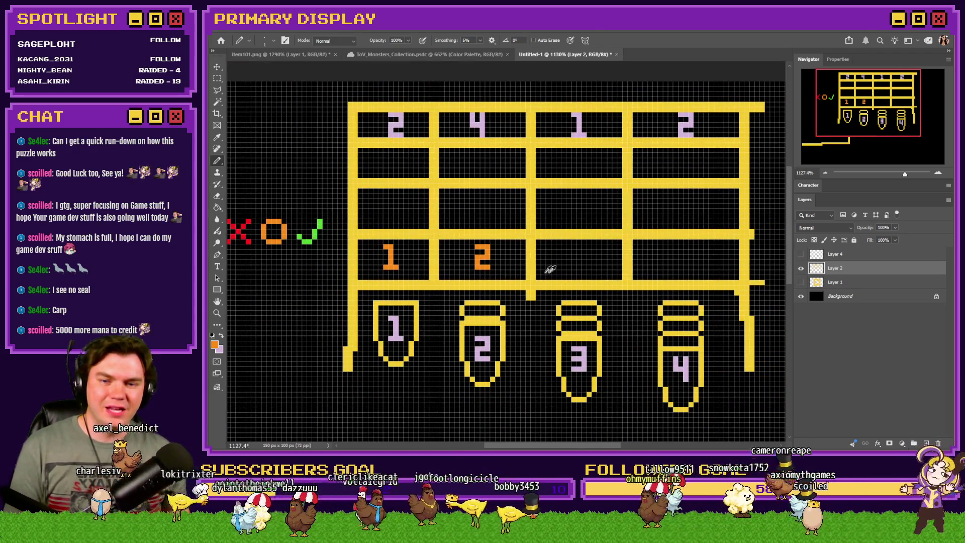
Sample red from the X mark and draw a red 3 in the third cell
{"action": "left_click", "coordinate": [250, 224], "text": "alt"}
{"action": "scroll", "coordinate": [570, 244], "scroll_direction": "up", "scroll_amount": 5}
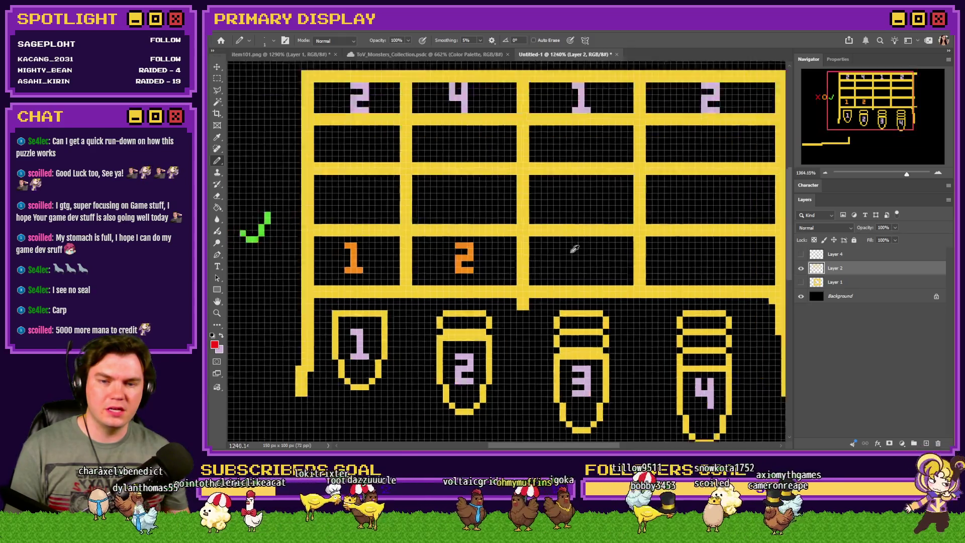
{"action": "mouse_move", "coordinate": [550, 233]}
{"action": "left_mouse_down"}
{"action": "mouse_move", "coordinate": [566, 236]}
{"action": "mouse_move", "coordinate": [581, 301]}
{"action": "mouse_move", "coordinate": [552, 297]}
{"action": "mouse_move", "coordinate": [549, 269]}
{"action": "left_mouse_up"}
{"action": "scroll", "coordinate": [549, 270], "scroll_direction": "down", "scroll_amount": 5}
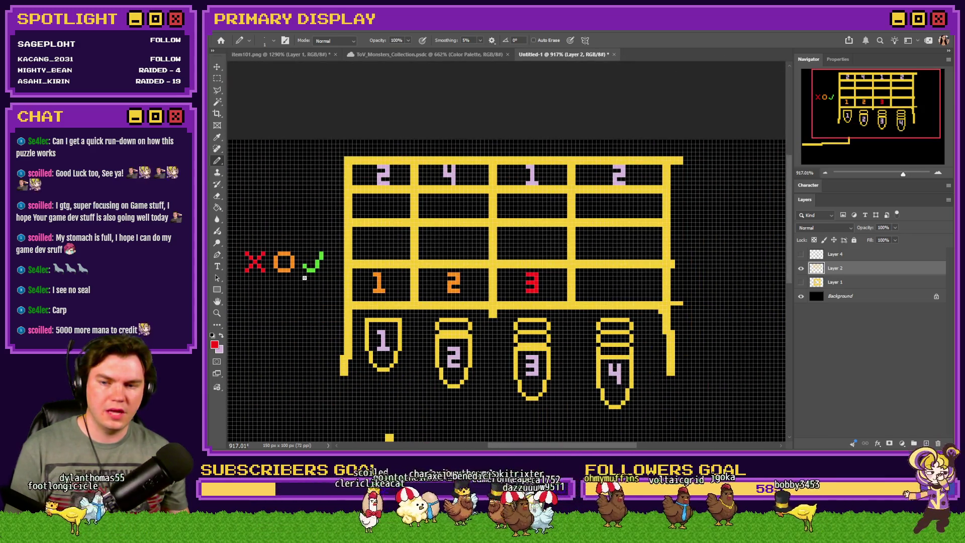
Sample orange from the O mark and draw an orange 4 in the fourth cell
{"action": "left_click", "coordinate": [293, 260], "text": "alt"}
{"action": "scroll", "coordinate": [613, 289], "scroll_direction": "up", "scroll_amount": 5}
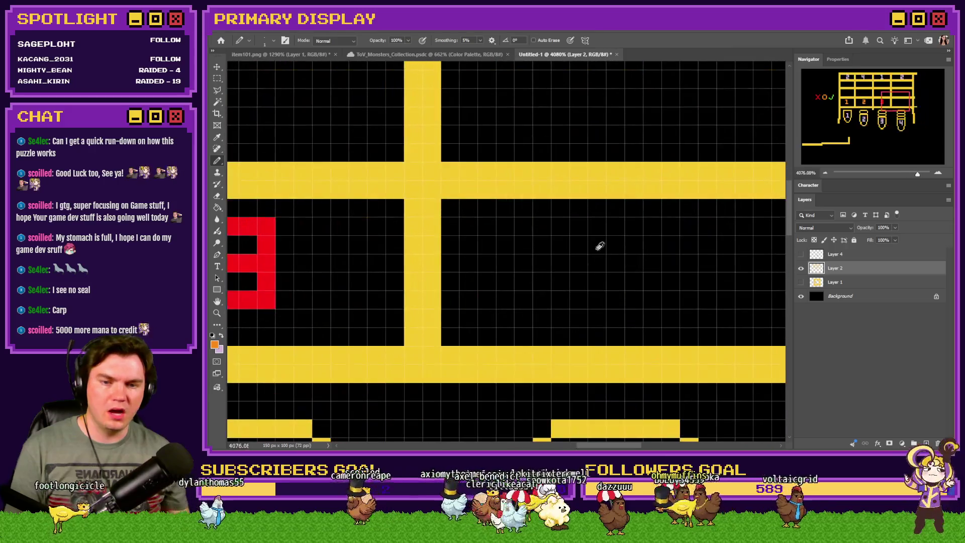
{"action": "mouse_move", "coordinate": [596, 222]}
{"action": "left_mouse_down"}
{"action": "mouse_move", "coordinate": [596, 264]}
{"action": "mouse_move", "coordinate": [633, 263]}
{"action": "left_mouse_up"}
{"action": "left_click_drag", "start_coordinate": [633, 224], "coordinate": [631, 298]}
{"action": "scroll", "coordinate": [631, 298], "scroll_direction": "down", "scroll_amount": 4}
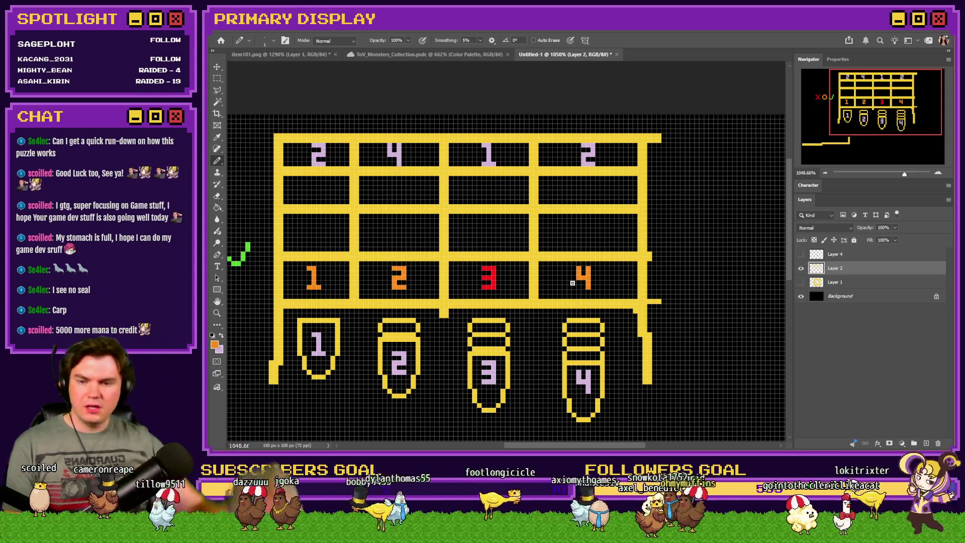
{"action": "scroll", "coordinate": [355, 351], "scroll_direction": "down", "scroll_amount": 2}
Sample green from the check mark as the drawing colour
{"action": "scroll", "coordinate": [482, 328], "scroll_direction": "up", "scroll_amount": 2}
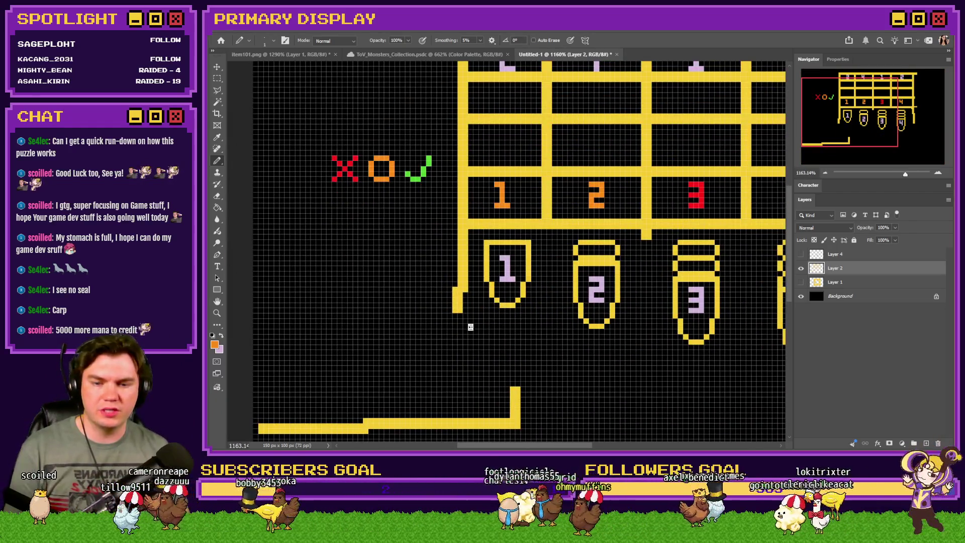
{"action": "scroll", "coordinate": [506, 340], "scroll_direction": "down", "scroll_amount": 2}
{"action": "scroll", "coordinate": [495, 282], "scroll_direction": "up", "scroll_amount": 2}
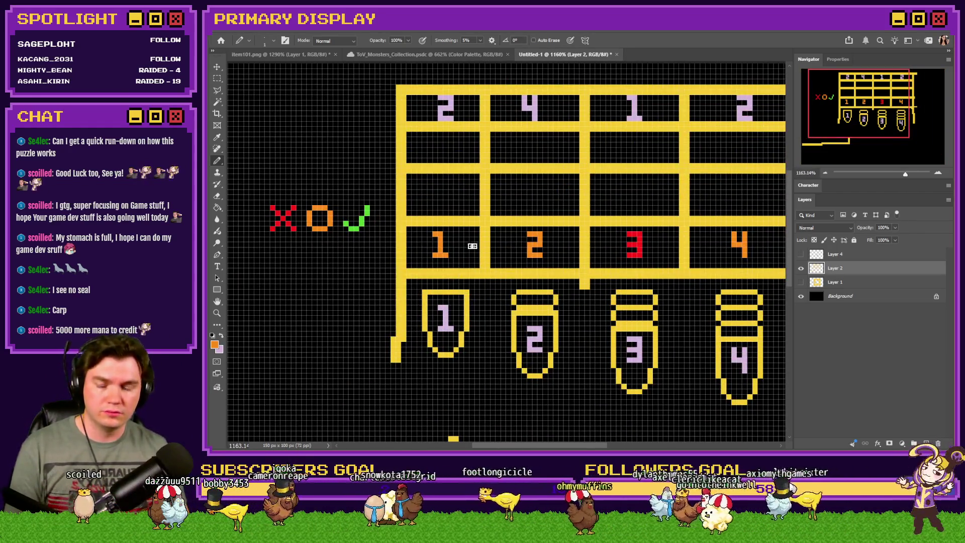
{"action": "left_click", "coordinate": [368, 210], "text": "alt"}
{"action": "scroll", "coordinate": [446, 186], "scroll_direction": "up", "scroll_amount": 3}
Draw a green 2 above the orange 1, undoing stray green pixels in the next cell
{"action": "mouse_move", "coordinate": [417, 174]}
{"action": "left_mouse_down"}
{"action": "mouse_move", "coordinate": [446, 207]}
{"action": "mouse_move", "coordinate": [415, 222]}
{"action": "mouse_move", "coordinate": [452, 233]}
{"action": "left_mouse_up"}
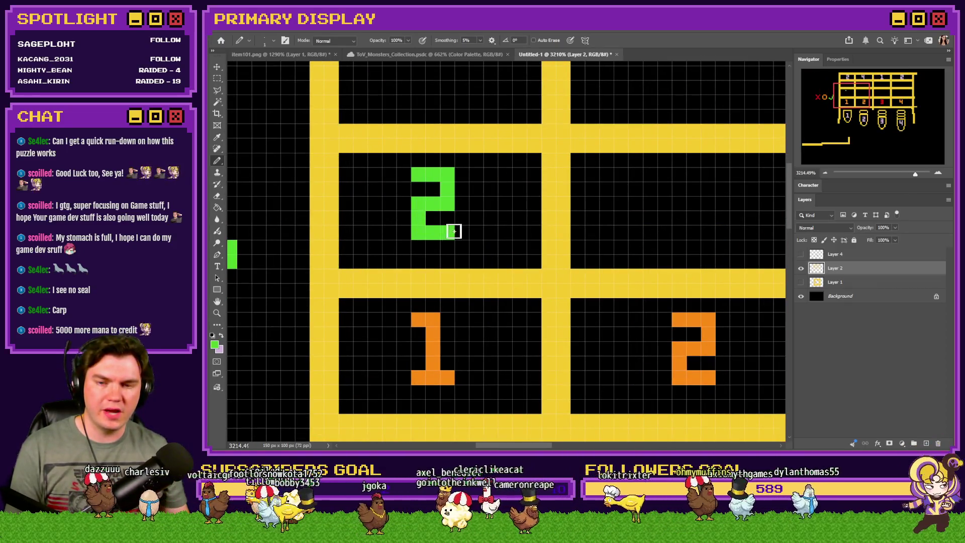
{"action": "scroll", "coordinate": [387, 239], "scroll_direction": "down", "scroll_amount": 4}
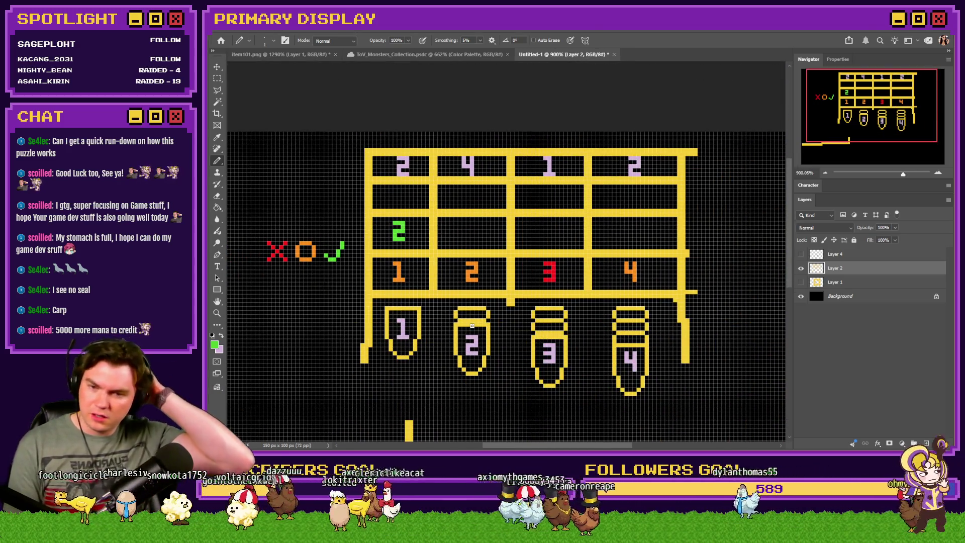
{"action": "scroll", "coordinate": [463, 246], "scroll_direction": "up", "scroll_amount": 4}
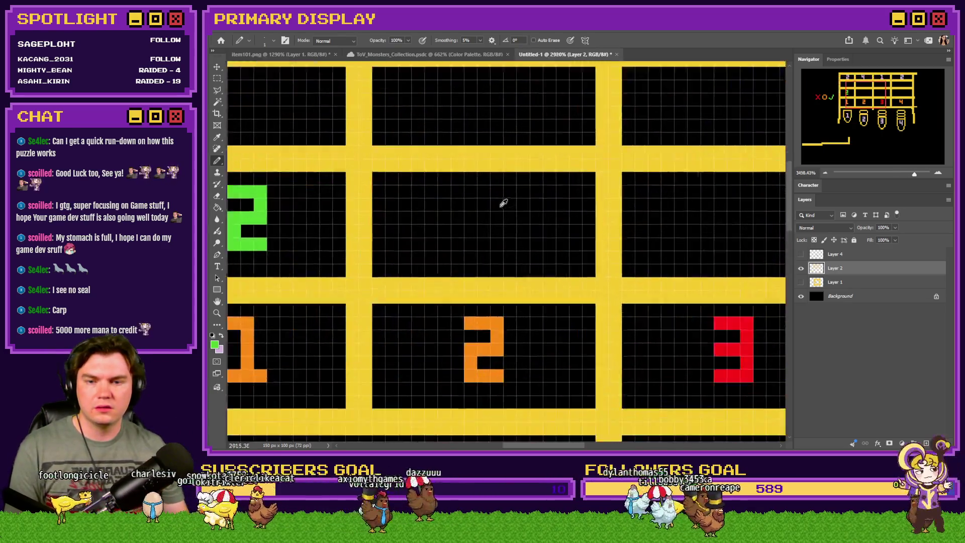
{"action": "left_click_drag", "start_coordinate": [468, 189], "coordinate": [484, 190]}
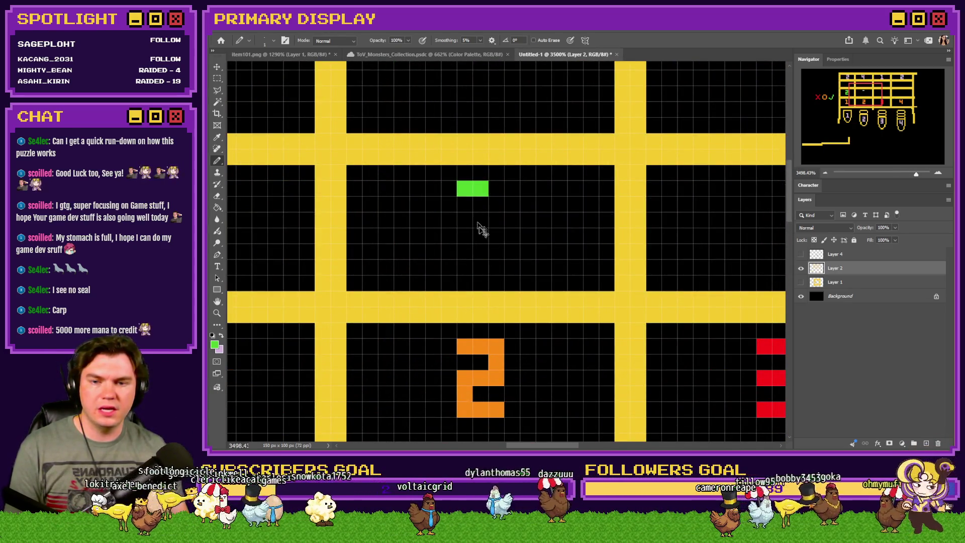
{"action": "key", "text": "ctrl+z"}
Switch back to orange and draw an orange 1 beside the green 2
{"action": "scroll", "coordinate": [517, 286], "scroll_direction": "down", "scroll_amount": 3}
{"action": "left_click", "coordinate": [511, 309], "text": "alt"}
{"action": "scroll", "coordinate": [501, 202], "scroll_direction": "up", "scroll_amount": 3}
{"action": "mouse_move", "coordinate": [480, 206]}
{"action": "left_mouse_down"}
{"action": "mouse_move", "coordinate": [497, 208]}
{"action": "mouse_move", "coordinate": [490, 268]}
{"action": "mouse_move", "coordinate": [504, 267]}
{"action": "left_mouse_up"}
Resample green and orange, then try an orange digit in the middle cell and undo it
{"action": "scroll", "coordinate": [504, 266], "scroll_direction": "down", "scroll_amount": 3}
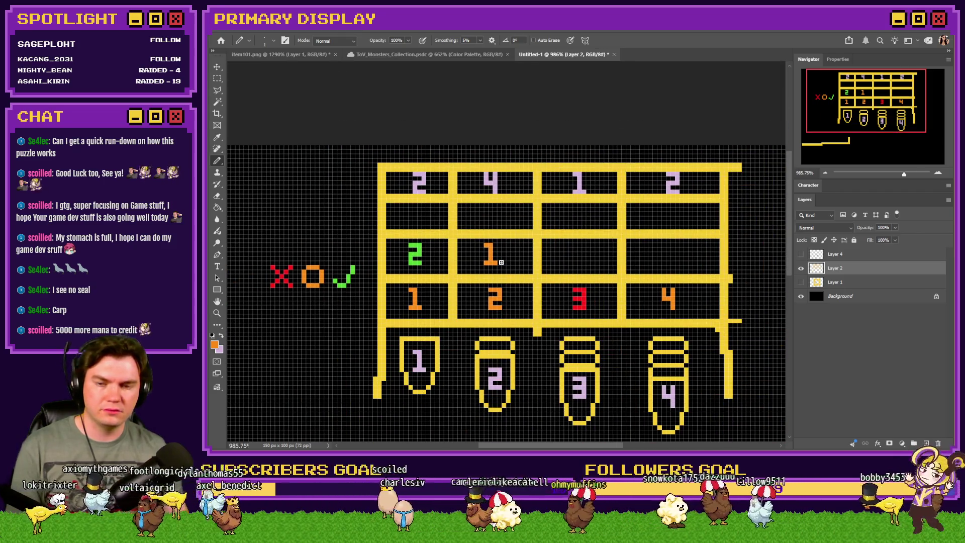
{"action": "scroll", "coordinate": [501, 262], "scroll_direction": "down", "scroll_amount": 1}
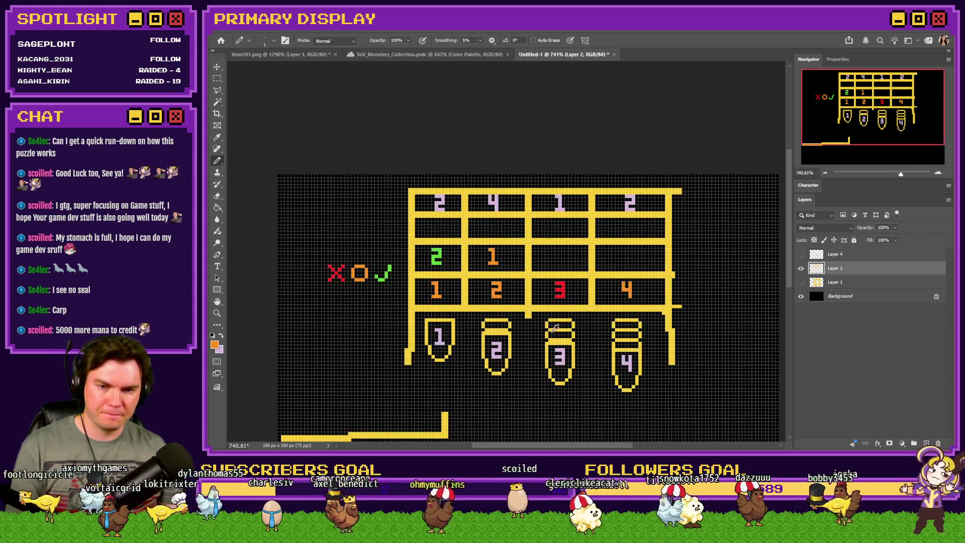
{"action": "left_click", "coordinate": [439, 251], "text": "alt"}
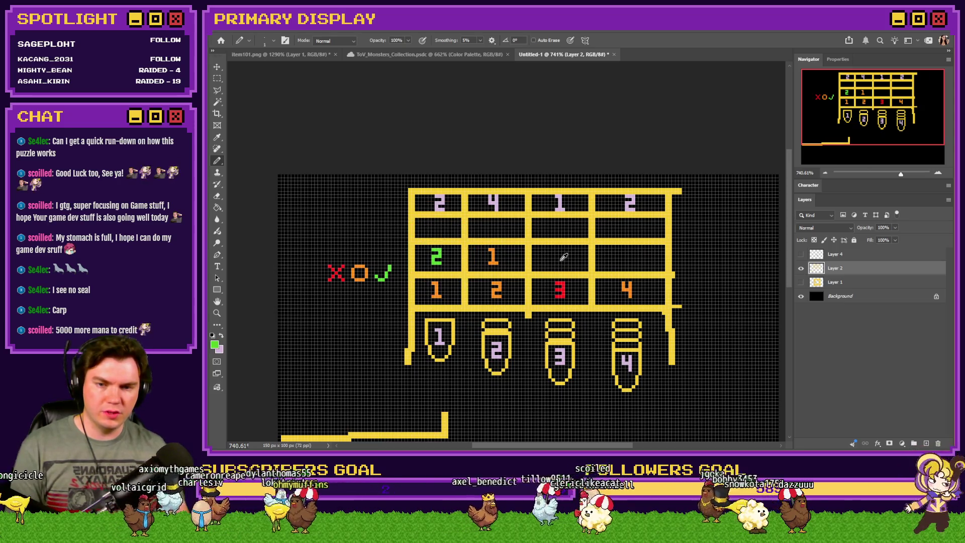
{"action": "scroll", "coordinate": [561, 254], "scroll_direction": "up", "scroll_amount": 2}
{"action": "left_click", "coordinate": [418, 243], "text": "alt"}
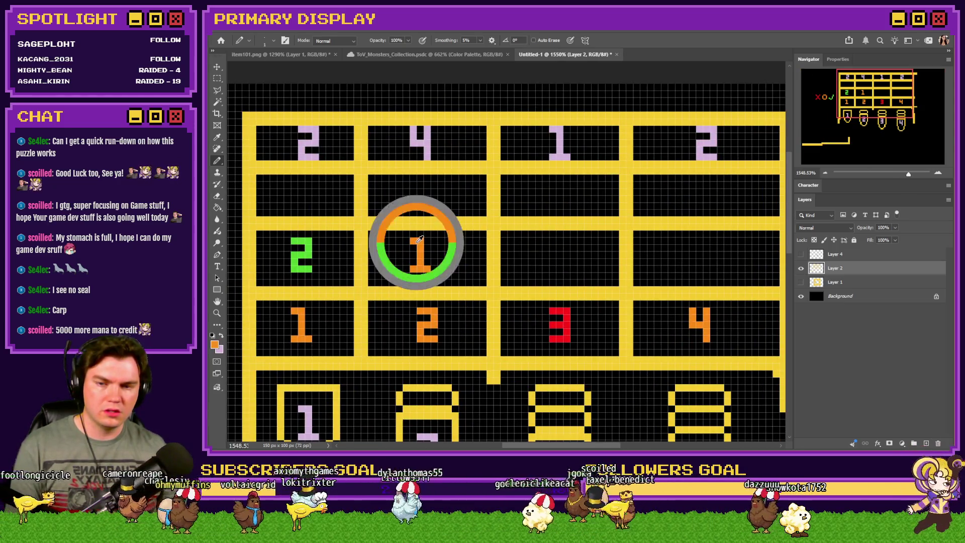
{"action": "scroll", "coordinate": [570, 243], "scroll_direction": "up", "scroll_amount": 2}
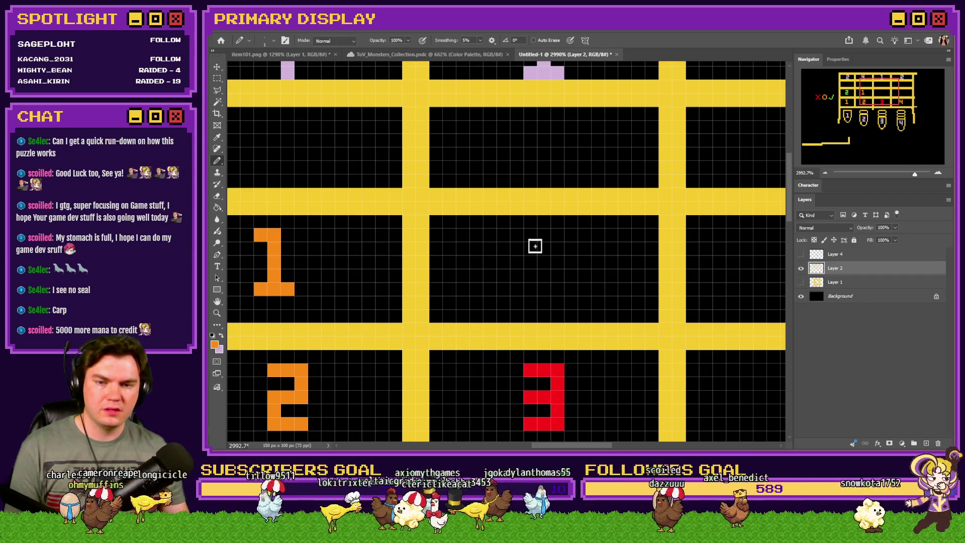
{"action": "mouse_move", "coordinate": [533, 239]}
{"action": "left_mouse_down"}
{"action": "mouse_move", "coordinate": [559, 258]}
{"action": "mouse_move", "coordinate": [560, 276]}
{"action": "mouse_move", "coordinate": [555, 246]}
{"action": "mouse_move", "coordinate": [534, 265]}
{"action": "mouse_move", "coordinate": [560, 290]}
{"action": "left_mouse_up"}
{"action": "key", "text": "ctrl+z"}
Sample green from the green 2 and draw a green 2 in the fourth cell
{"action": "scroll", "coordinate": [555, 286], "scroll_direction": "down", "scroll_amount": 1}
{"action": "scroll", "coordinate": [555, 286], "scroll_direction": "down", "scroll_amount": 5}
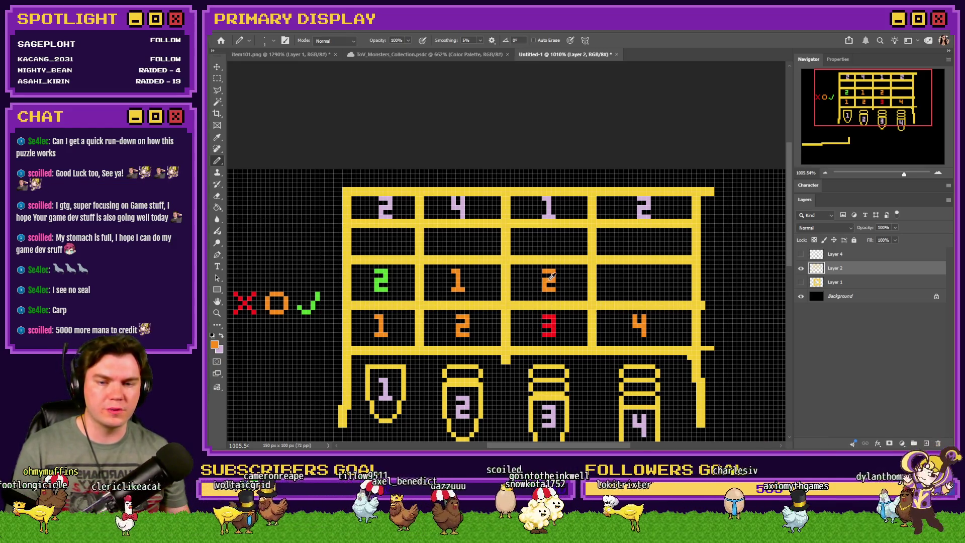
{"action": "scroll", "coordinate": [633, 355], "scroll_direction": "down", "scroll_amount": 3}
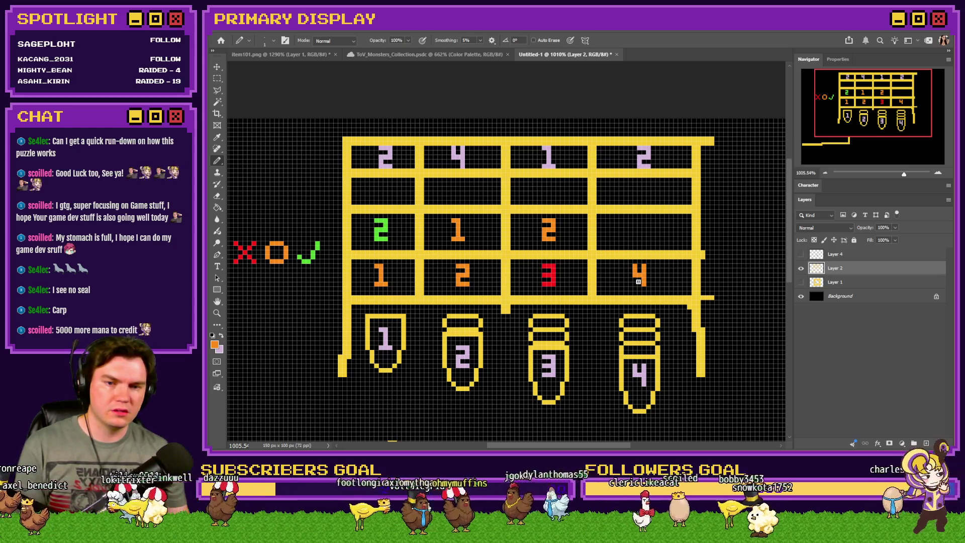
{"action": "left_click", "coordinate": [386, 221], "text": "alt"}
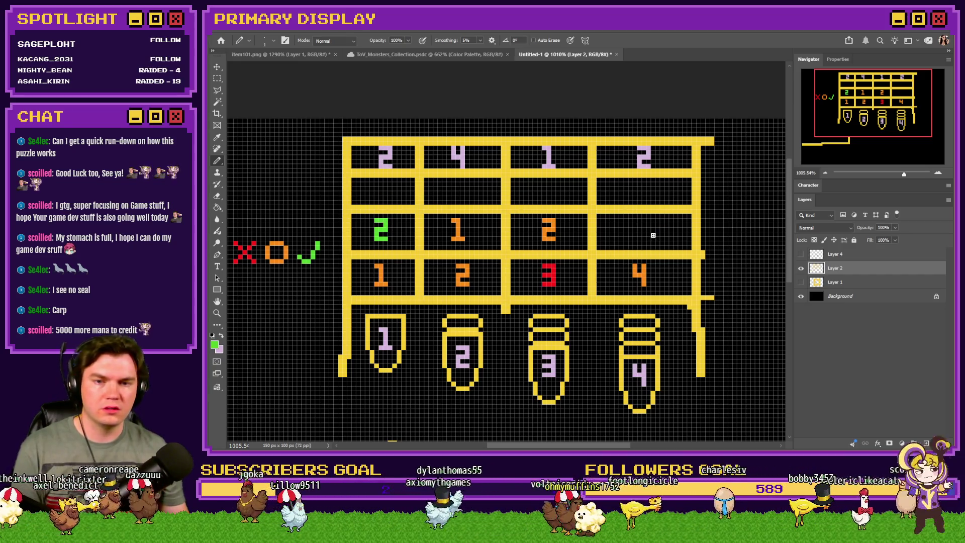
{"action": "scroll", "coordinate": [652, 225], "scroll_direction": "up", "scroll_amount": 3}
{"action": "mouse_move", "coordinate": [613, 203]}
{"action": "left_mouse_down"}
{"action": "mouse_move", "coordinate": [639, 206]}
{"action": "mouse_move", "coordinate": [647, 230]}
{"action": "mouse_move", "coordinate": [618, 244]}
{"action": "mouse_move", "coordinate": [657, 267]}
{"action": "left_mouse_up"}
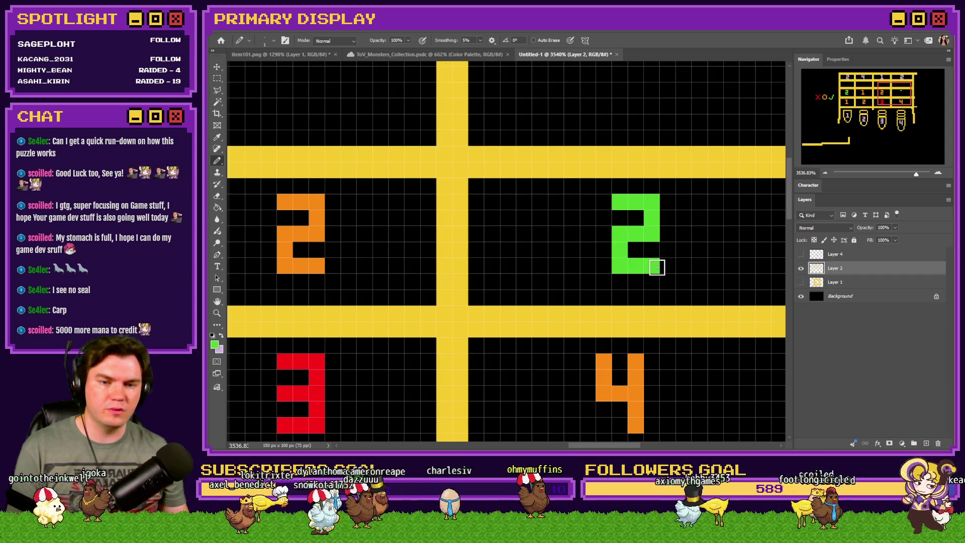
Start a green 2 in the guess row above
{"action": "scroll", "coordinate": [653, 261], "scroll_direction": "down", "scroll_amount": 3}
{"action": "scroll", "coordinate": [648, 256], "scroll_direction": "down", "scroll_amount": 2}
{"action": "scroll", "coordinate": [349, 206], "scroll_direction": "up", "scroll_amount": 3}
{"action": "mouse_move", "coordinate": [342, 170]}
{"action": "left_mouse_down"}
{"action": "mouse_move", "coordinate": [377, 184]}
{"action": "mouse_move", "coordinate": [342, 206]}
{"action": "mouse_move", "coordinate": [378, 241]}
{"action": "left_mouse_up"}
Draw a green 2 in the upper row's last cell
{"action": "scroll", "coordinate": [371, 251], "scroll_direction": "down", "scroll_amount": 5}
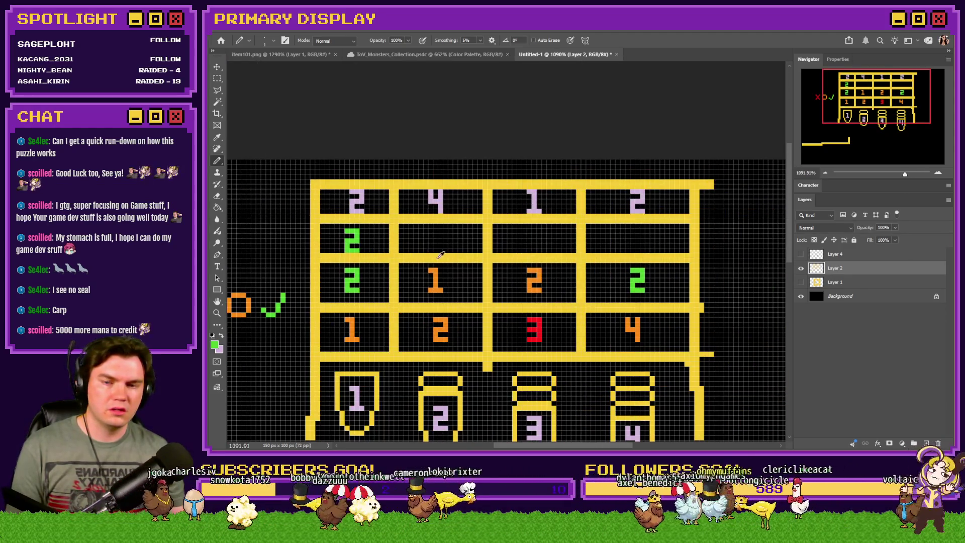
{"action": "scroll", "coordinate": [445, 255], "scroll_direction": "up", "scroll_amount": 2}
{"action": "scroll", "coordinate": [436, 299], "scroll_direction": "down", "scroll_amount": 3}
{"action": "scroll", "coordinate": [577, 222], "scroll_direction": "up", "scroll_amount": 4}
{"action": "left_click", "coordinate": [549, 197]}
{"action": "mouse_move", "coordinate": [549, 197]}
{"action": "left_mouse_down"}
{"action": "mouse_move", "coordinate": [586, 234]}
{"action": "mouse_move", "coordinate": [549, 255]}
{"action": "mouse_move", "coordinate": [586, 258]}
{"action": "left_mouse_up"}
Draw a green 4 in the upper row above the orange 1
{"action": "scroll", "coordinate": [586, 258], "scroll_direction": "down", "scroll_amount": 6}
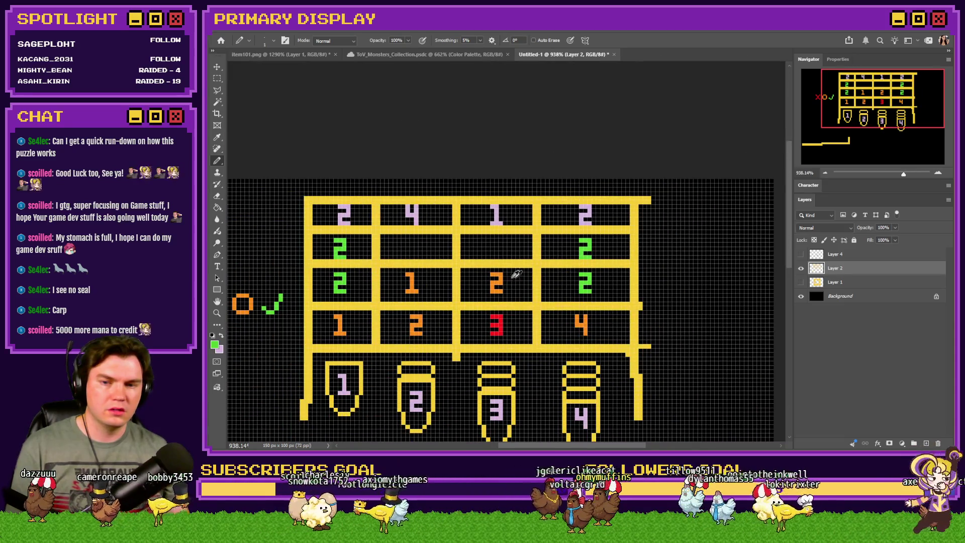
{"action": "scroll", "coordinate": [388, 277], "scroll_direction": "up", "scroll_amount": 1}
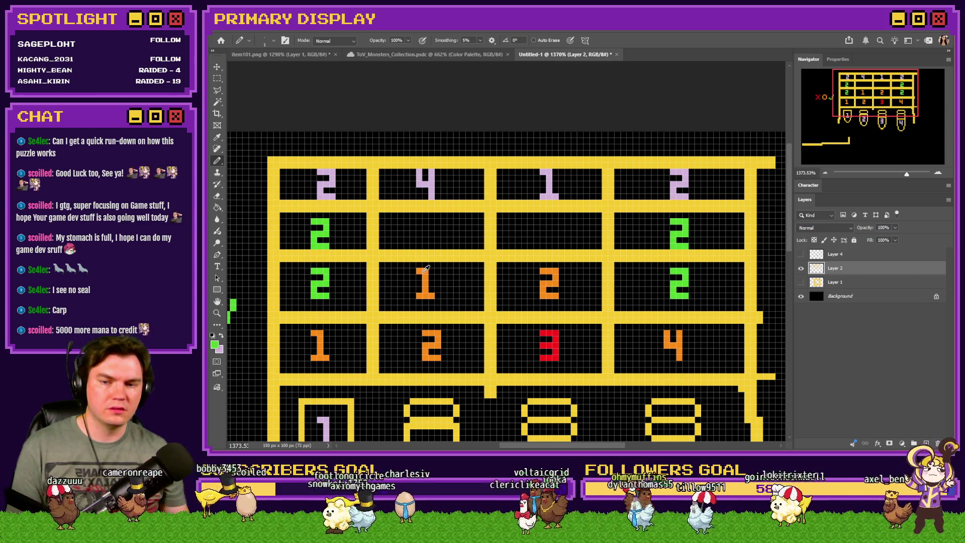
{"action": "scroll", "coordinate": [433, 238], "scroll_direction": "up", "scroll_amount": 4}
{"action": "mouse_move", "coordinate": [407, 204]}
{"action": "left_mouse_down"}
{"action": "mouse_move", "coordinate": [422, 224]}
{"action": "mouse_move", "coordinate": [446, 224]}
{"action": "mouse_move", "coordinate": [446, 261]}
{"action": "left_mouse_up"}
{"action": "left_click", "coordinate": [408, 186]}
{"action": "left_click", "coordinate": [446, 186]}
Draw a green 1 below the pink 1, then zoom out over the whole puzzle
{"action": "scroll", "coordinate": [351, 271], "scroll_direction": "down", "scroll_amount": 3}
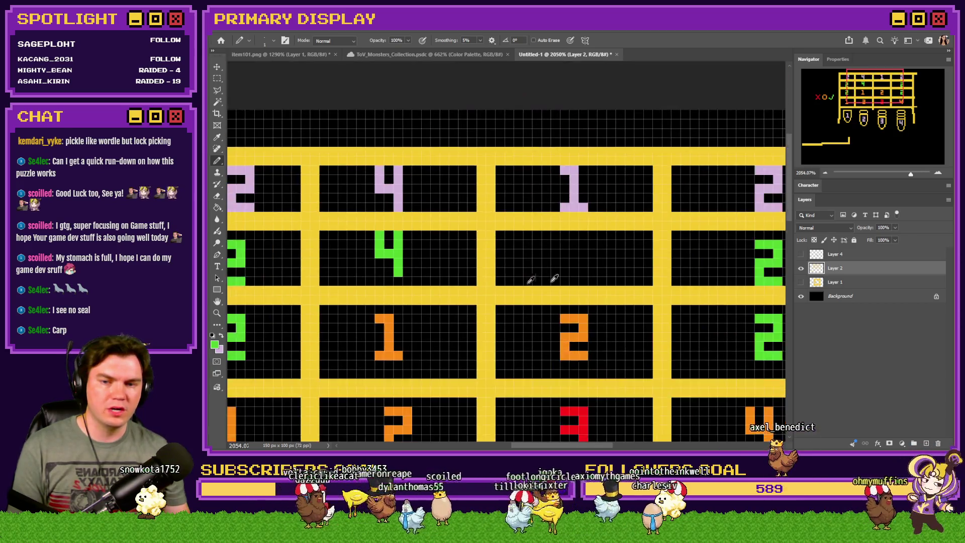
{"action": "scroll", "coordinate": [567, 217], "scroll_direction": "up", "scroll_amount": 3}
{"action": "mouse_move", "coordinate": [546, 194]}
{"action": "left_mouse_down"}
{"action": "mouse_move", "coordinate": [559, 198]}
{"action": "mouse_move", "coordinate": [563, 258]}
{"action": "left_mouse_up"}
{"action": "key", "text": "ctrl+z"}
{"action": "key", "text": "ctrl+z"}
{"action": "key", "text": "ctrl+z"}
{"action": "mouse_move", "coordinate": [545, 194]}
{"action": "left_mouse_down"}
{"action": "mouse_move", "coordinate": [565, 209]}
{"action": "mouse_move", "coordinate": [565, 271]}
{"action": "mouse_move", "coordinate": [583, 272]}
{"action": "left_mouse_up"}
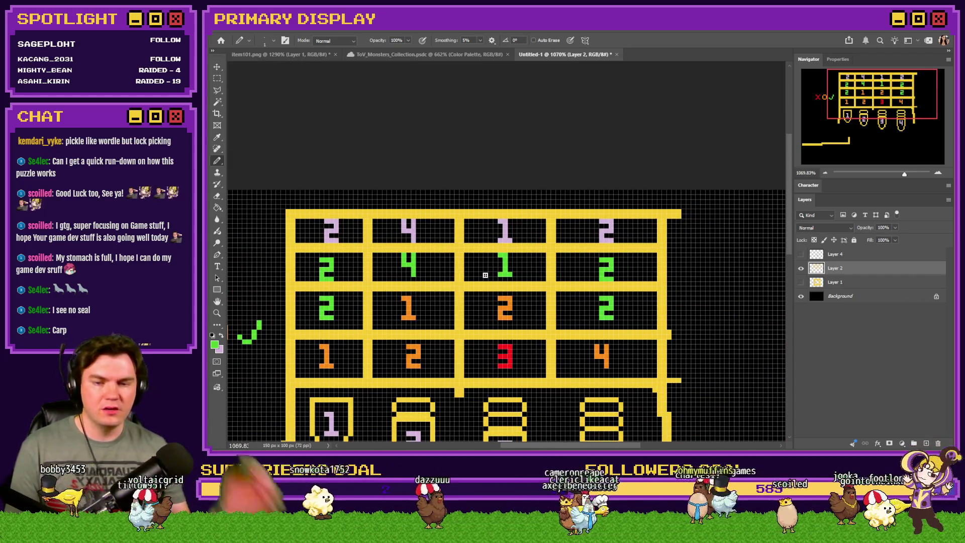
{"action": "scroll", "coordinate": [452, 306], "scroll_direction": "down", "scroll_amount": 1}
{"action": "scroll", "coordinate": [452, 306], "scroll_direction": "down", "scroll_amount": 3}
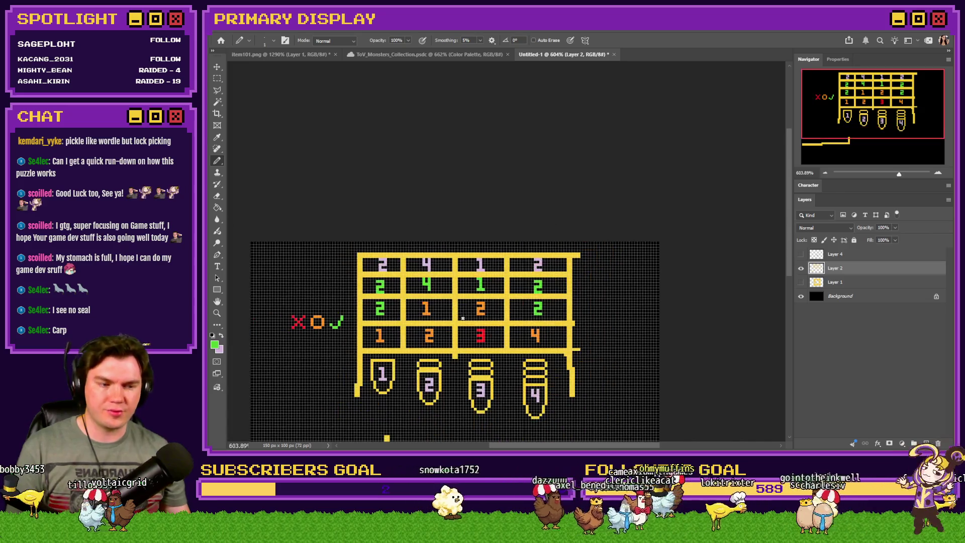
{"action": "scroll", "coordinate": [466, 319], "scroll_direction": "down", "scroll_amount": 2}
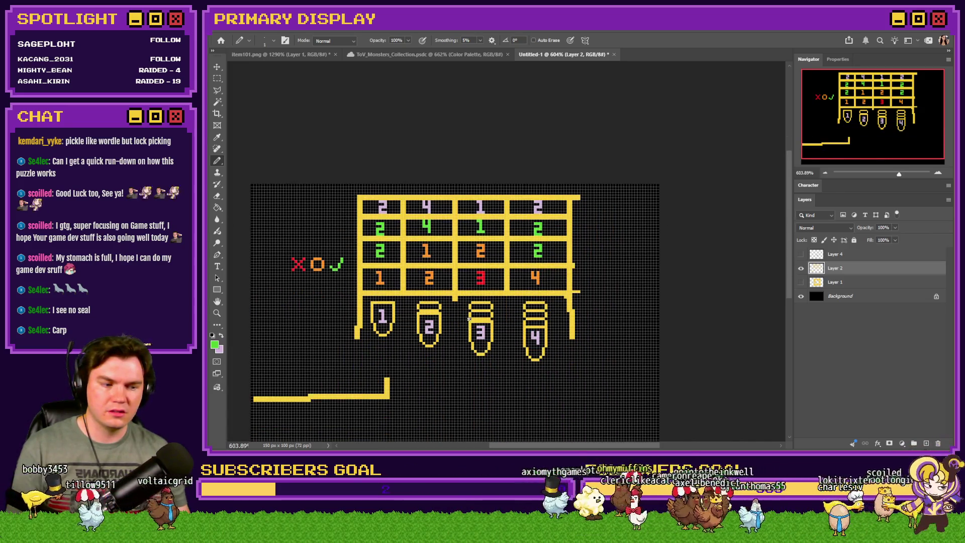
{"action": "scroll", "coordinate": [470, 318], "scroll_direction": "up", "scroll_amount": 2}
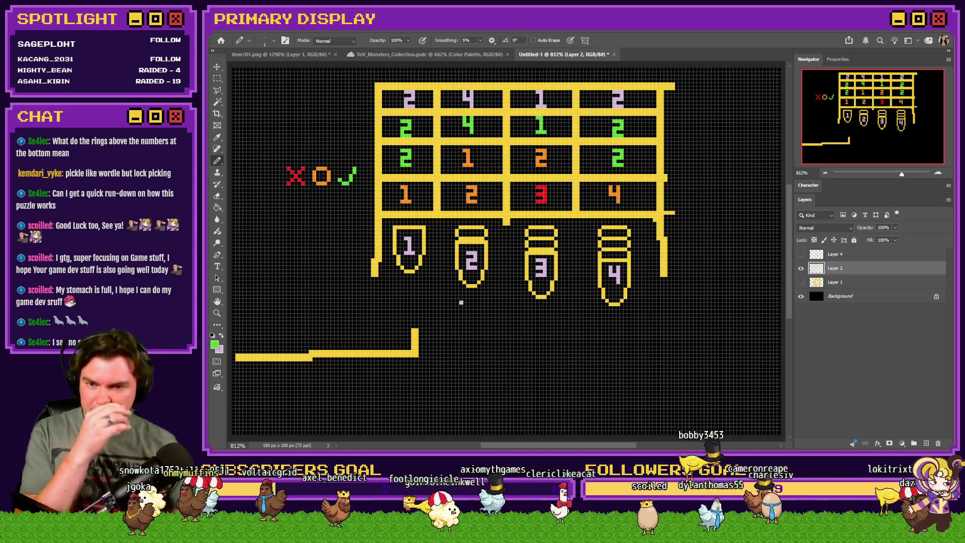
Measure jar 2's and jar 4's top rings with marquee boxes, then open townUI1-2.png
{"action": "key", "text": "m"}
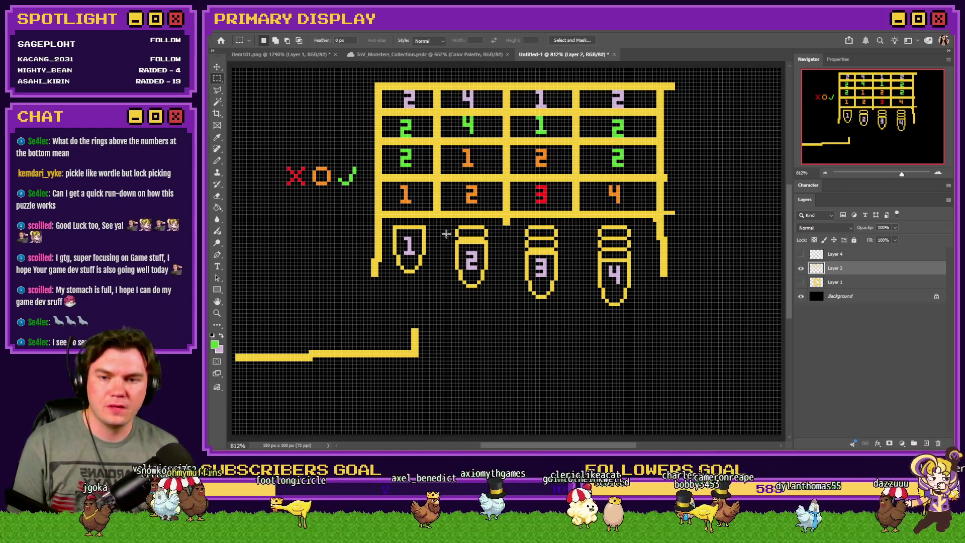
{"action": "left_click_drag", "start_coordinate": [448, 227], "coordinate": [495, 240]}
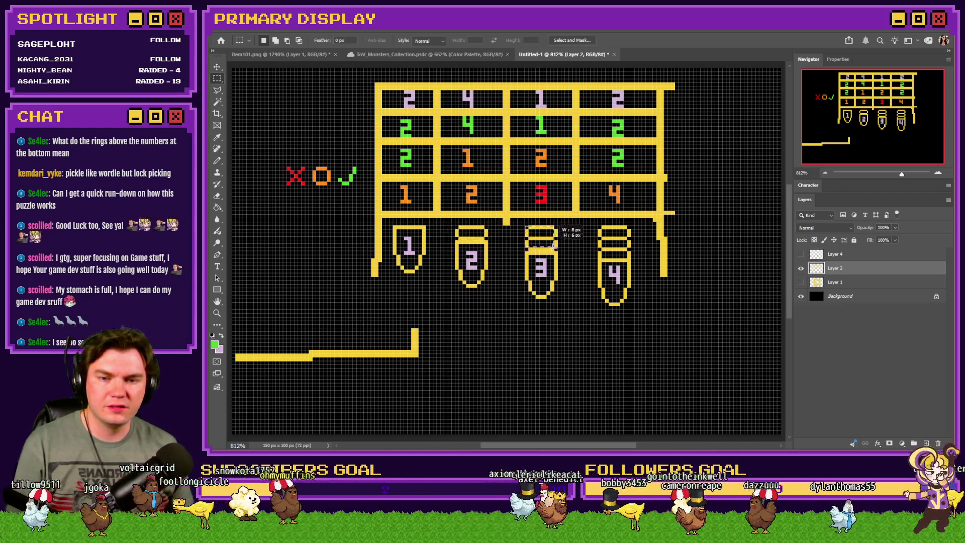
{"action": "left_click_drag", "start_coordinate": [602, 226], "coordinate": [614, 242]}
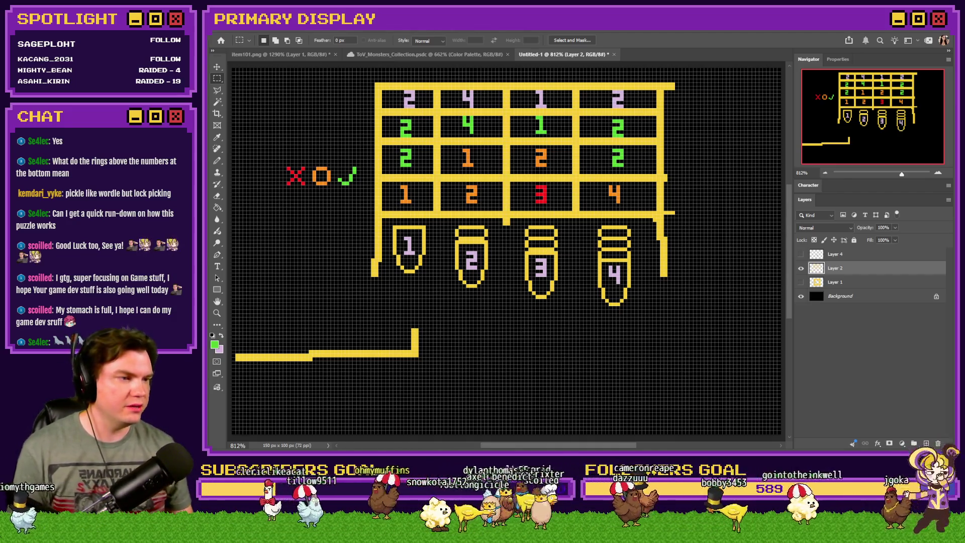
{"action": "left_click_drag", "start_coordinate": [908, 103], "coordinate": [703, 56]}
Select a large area of the town UI image, close it, and create a 744x348 document from it
{"action": "scroll", "coordinate": [378, 230], "scroll_direction": "up", "scroll_amount": 10}
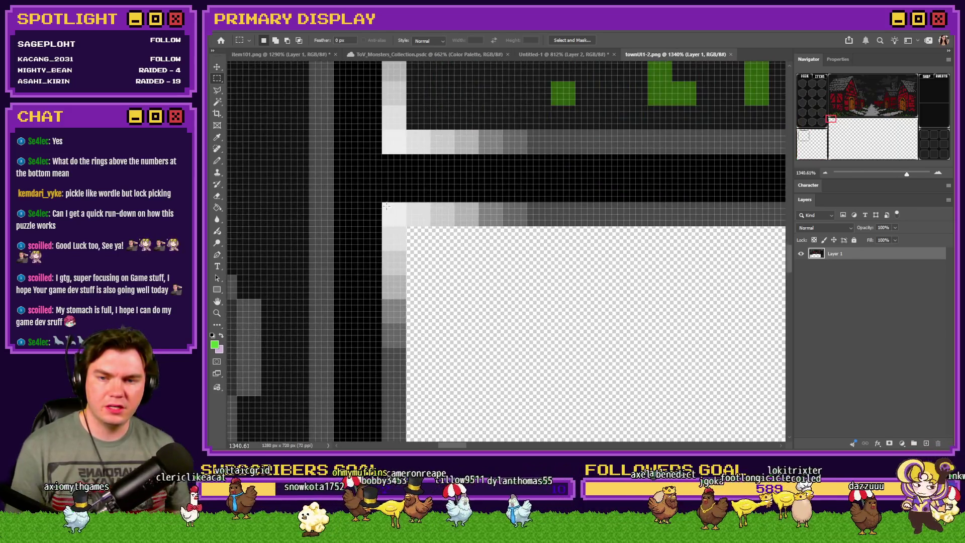
{"action": "mouse_move", "coordinate": [386, 206]}
{"action": "left_mouse_down"}
{"action": "mouse_move", "coordinate": [507, 266]}
{"action": "mouse_move", "coordinate": [710, 291]}
{"action": "mouse_move", "coordinate": [801, 251]}
{"action": "mouse_move", "coordinate": [704, 80]}
{"action": "mouse_move", "coordinate": [685, 66]}
{"action": "mouse_move", "coordinate": [668, 77]}
{"action": "left_mouse_up"}
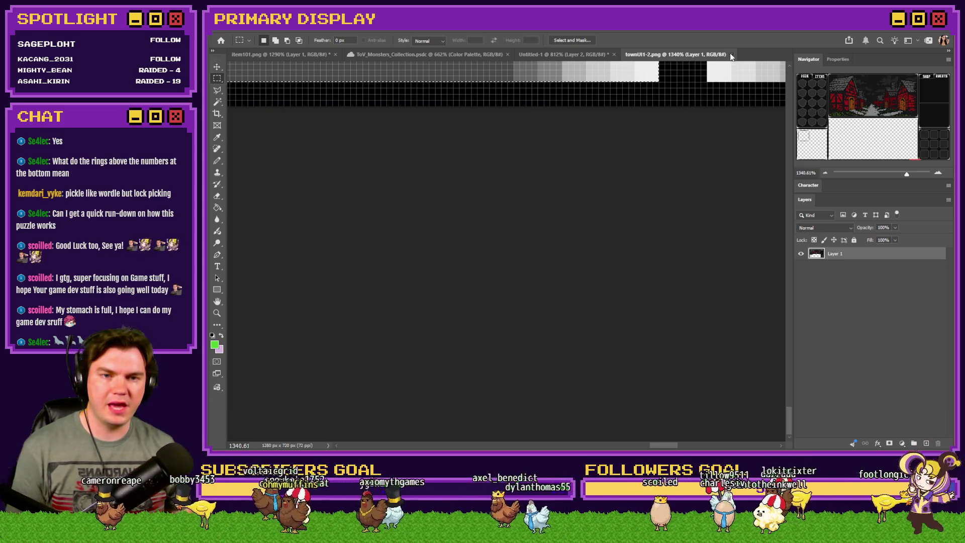
{"action": "left_click", "coordinate": [730, 54]}
{"action": "key", "text": "ctrl+n"}
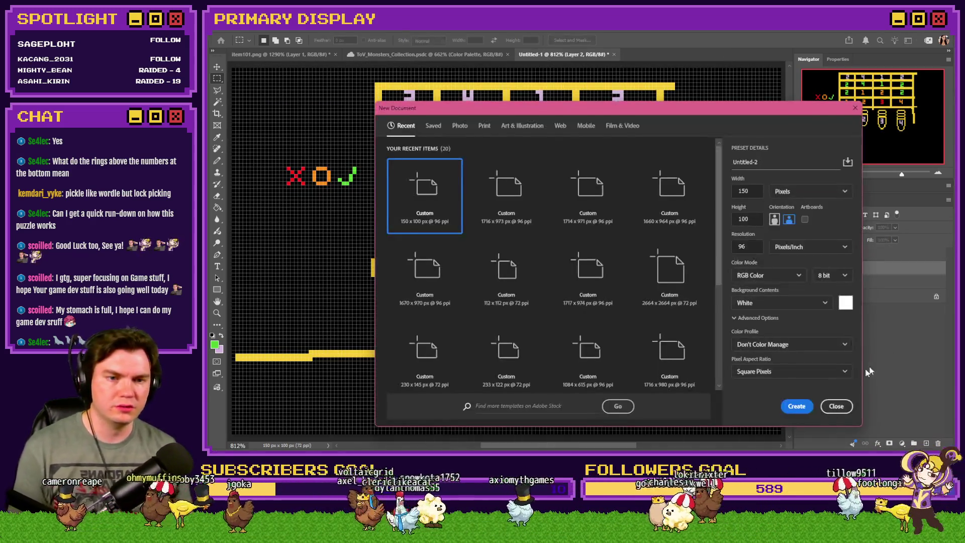
{"action": "left_click", "coordinate": [797, 407]}
Add an empty layer, delete the white Background, and shrink the image to 25%
{"action": "key", "text": "ctrl+shift+alt+n"}
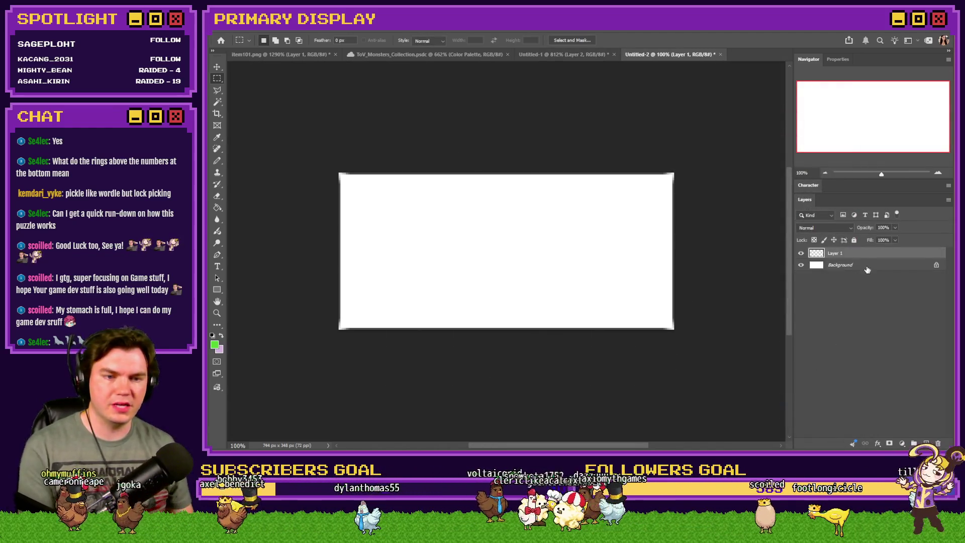
{"action": "left_click", "coordinate": [867, 264]}
{"action": "key", "text": "Delete"}
{"action": "key", "text": "ctrl+alt+i"}
{"action": "type", "text": "25"}
{"action": "key", "text": "Return"}
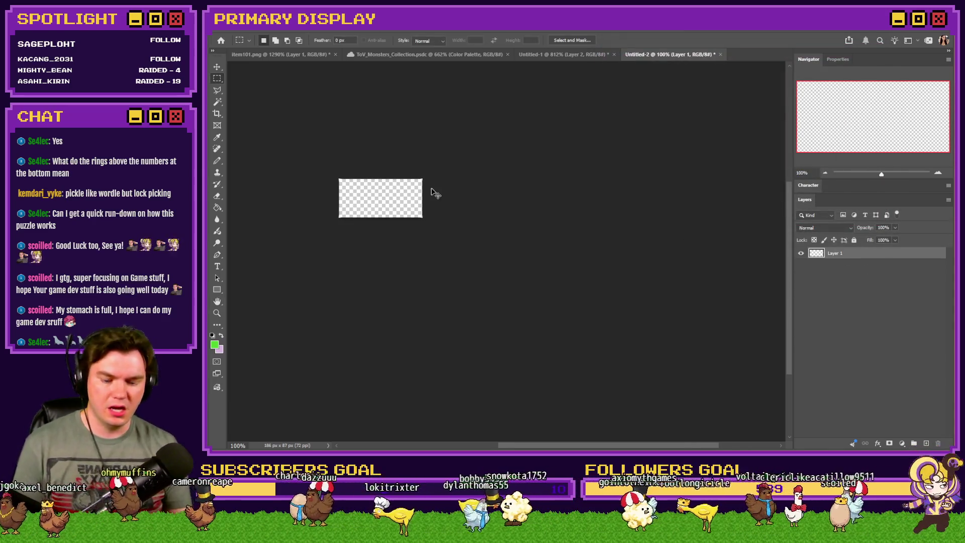
{"action": "key", "text": "ctrl+0"}
Copy the colour palette from the monsters collection into the new document
{"action": "key", "text": "g"}
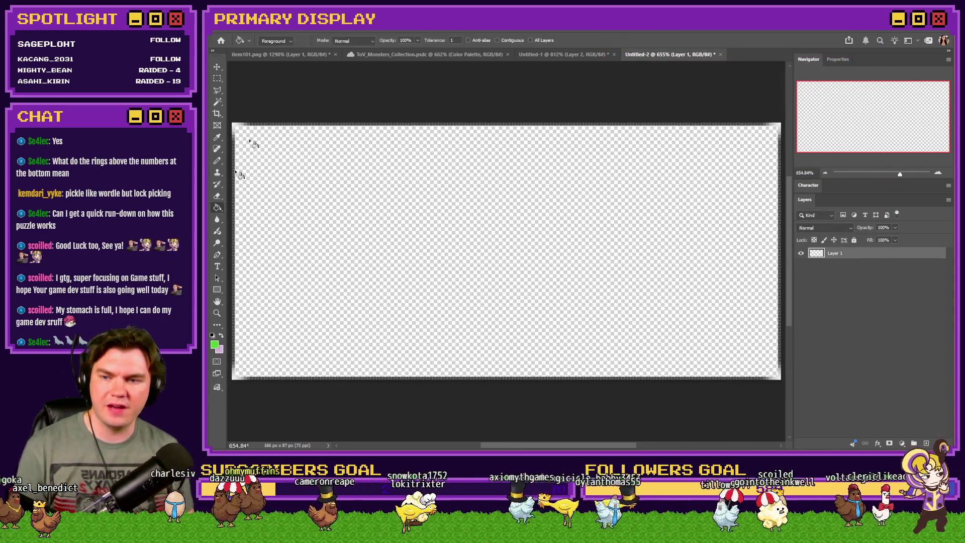
{"action": "left_click", "coordinate": [285, 55]}
{"action": "left_click", "coordinate": [378, 55]}
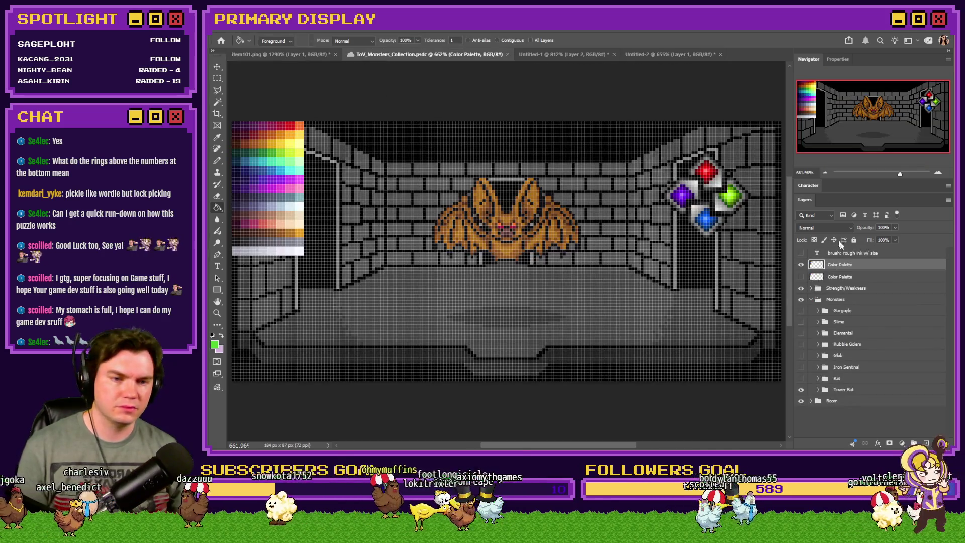
{"action": "mouse_move", "coordinate": [688, 114]}
{"action": "left_mouse_down"}
{"action": "mouse_move", "coordinate": [656, 59]}
{"action": "mouse_move", "coordinate": [494, 242]}
{"action": "mouse_move", "coordinate": [284, 205]}
{"action": "mouse_move", "coordinate": [267, 183]}
{"action": "left_mouse_up"}
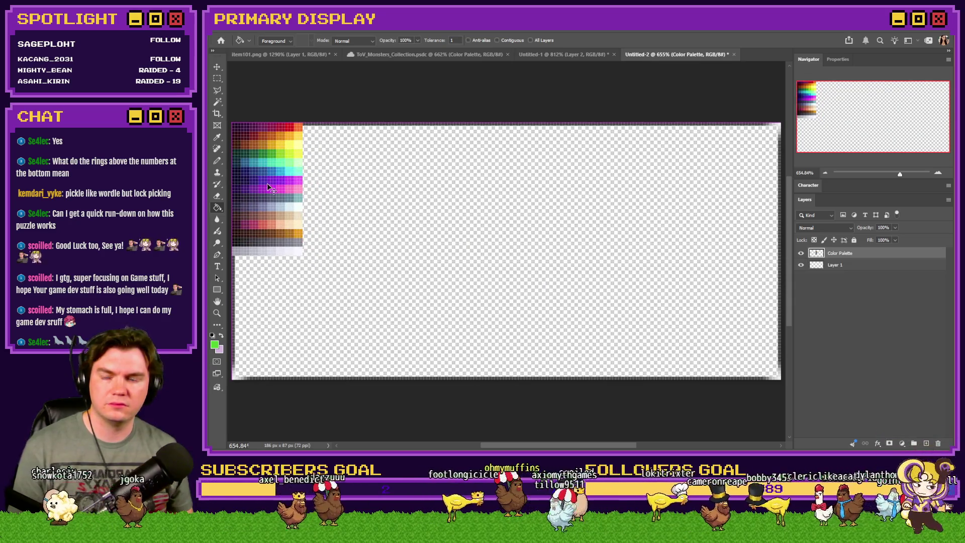
Fill Layer 1 with black using the Paint Bucket, then switch to the lockpick reference
{"action": "left_click", "coordinate": [242, 236], "text": "alt"}
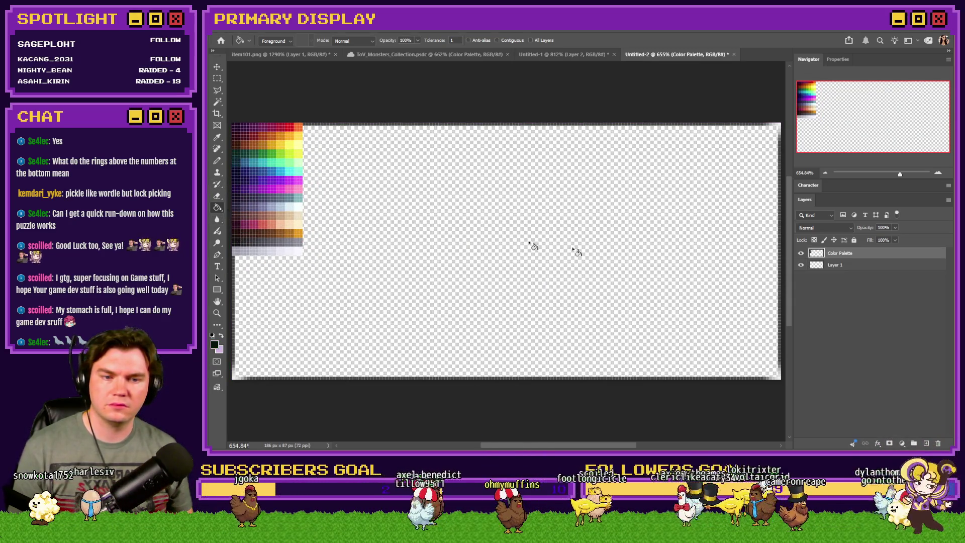
{"action": "left_click", "coordinate": [834, 265]}
{"action": "left_click", "coordinate": [642, 272]}
{"action": "scroll", "coordinate": [618, 268], "scroll_direction": "down", "scroll_amount": 2}
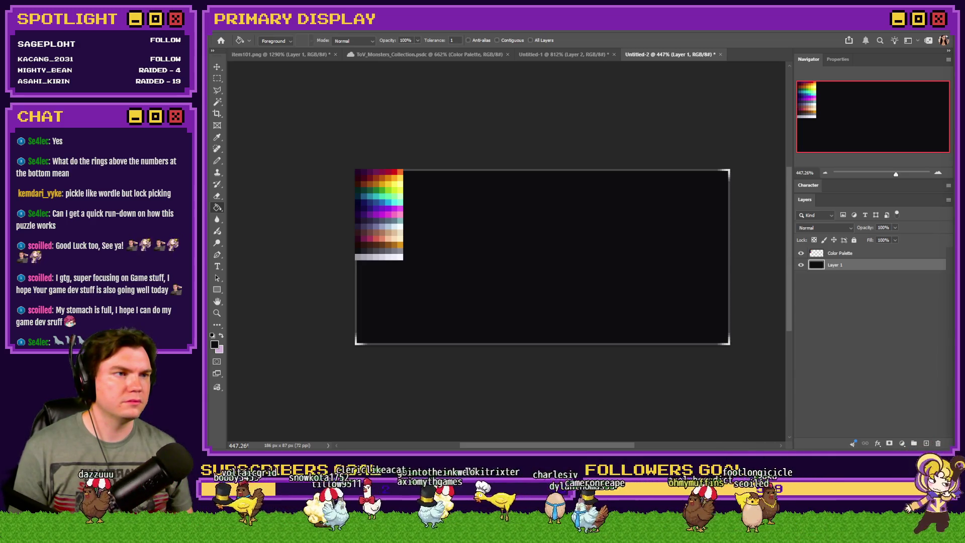
{"action": "key", "text": "alt+Tab"}
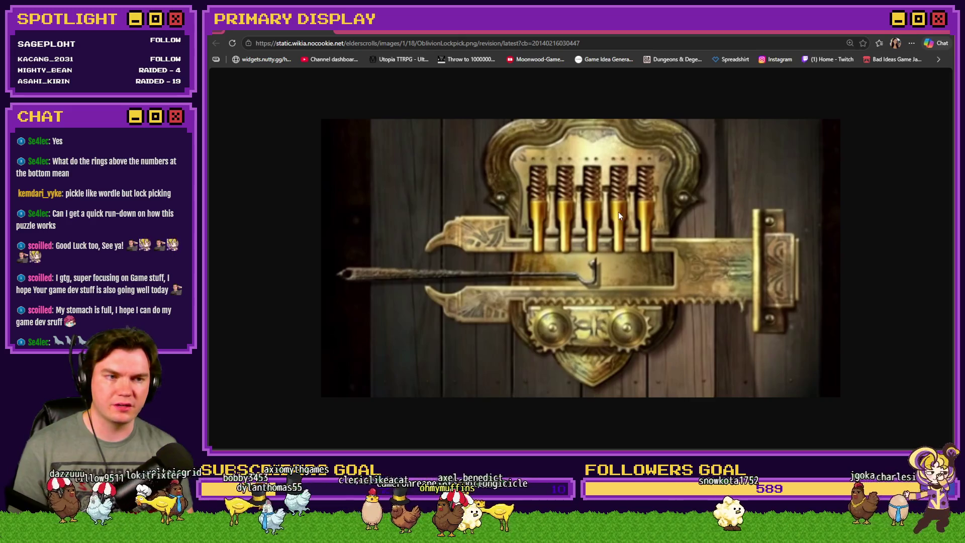
{"action": "left_click", "coordinate": [273, 31]}
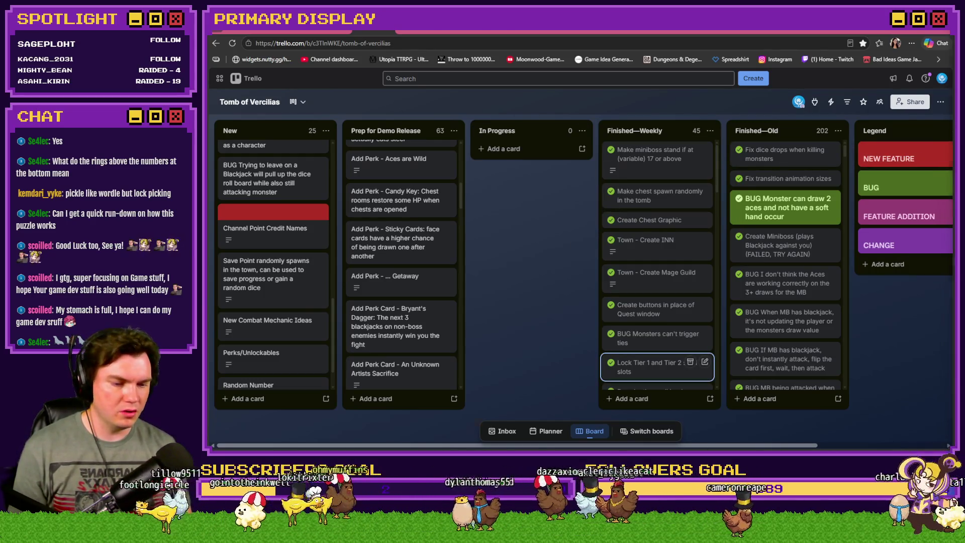
{"action": "key", "text": "alt+Tab"}
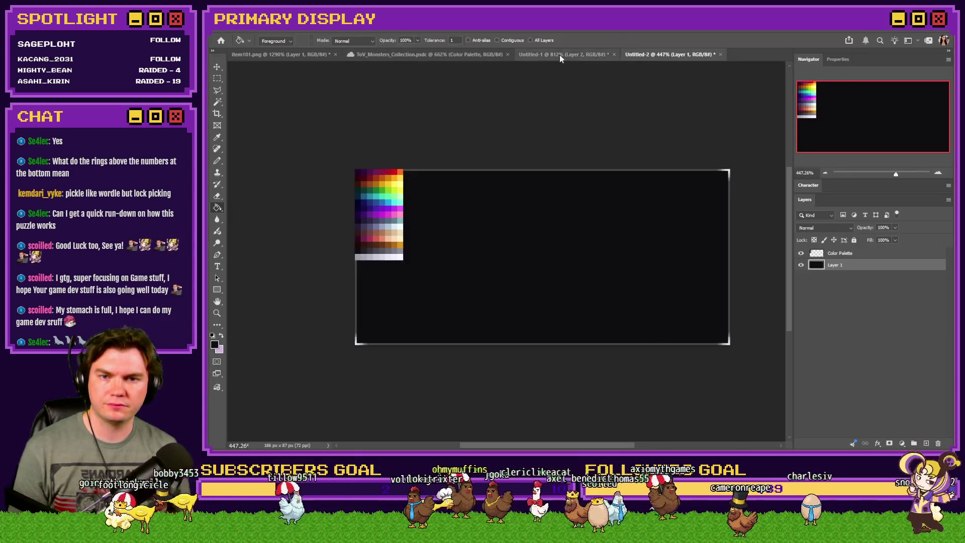
Close the item101.png key sprite without saving
{"action": "left_click", "coordinate": [560, 55]}
{"action": "left_click", "coordinate": [276, 56]}
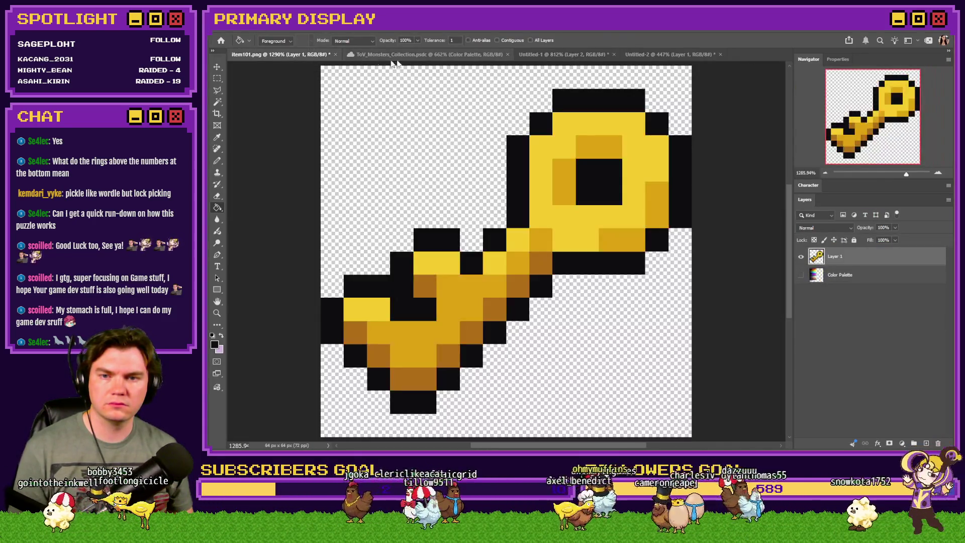
{"action": "left_click", "coordinate": [336, 55]}
{"action": "key", "text": "n"}
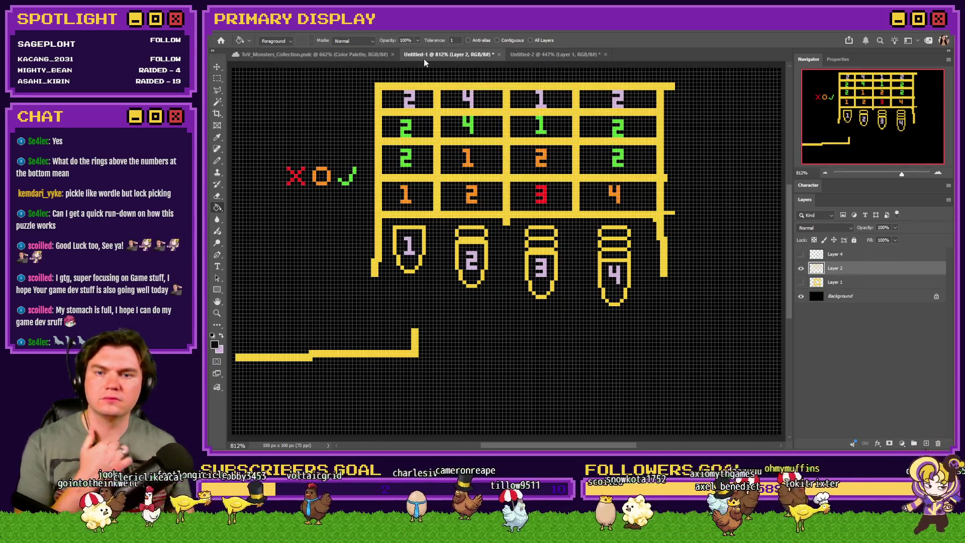
Pick the Pencil, sample the puzzle's yellow, and bring the lockpick reference browser forward
{"action": "left_click", "coordinate": [219, 160]}
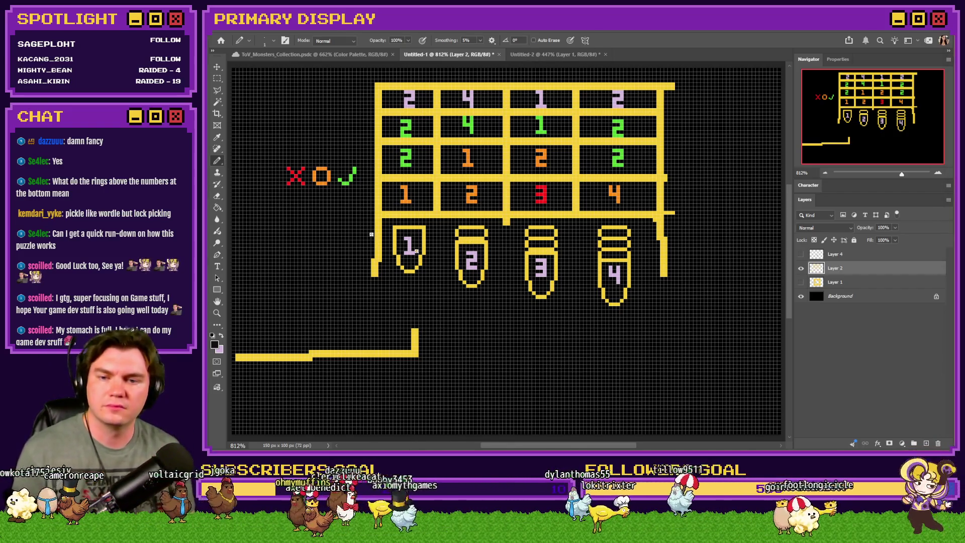
{"action": "left_click", "coordinate": [802, 281]}
{"action": "left_click", "coordinate": [437, 180], "text": "alt"}
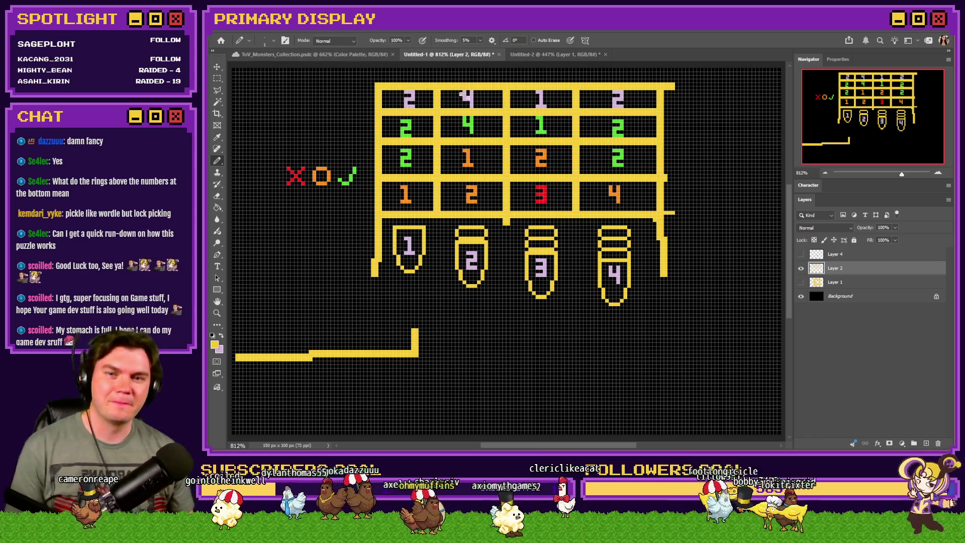
{"action": "mouse_move", "coordinate": [964, 45]}
{"action": "left_mouse_down"}
{"action": "mouse_move", "coordinate": [703, 45]}
{"action": "mouse_move", "coordinate": [623, 31]}
{"action": "left_mouse_up"}
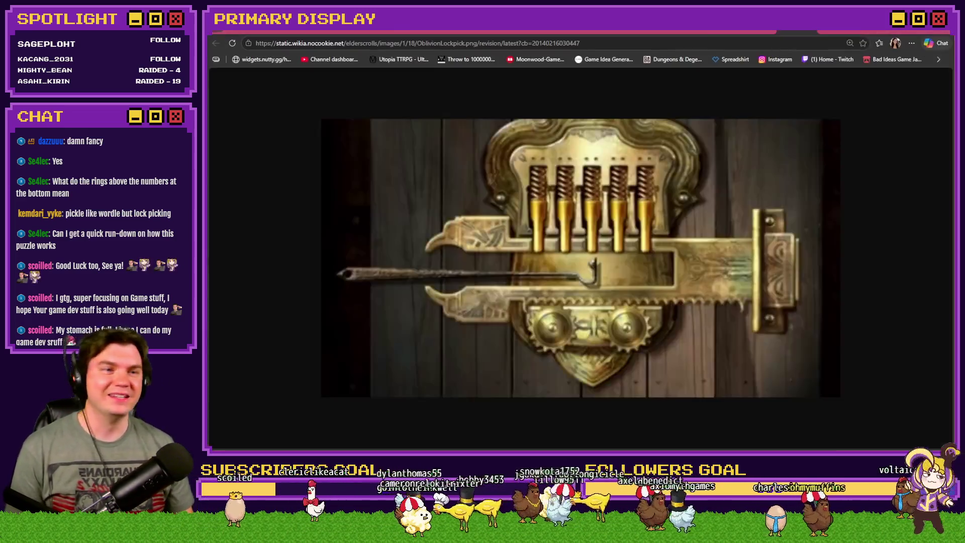
View the Tomb of Vercilias Trello board, then return to Photoshop
{"action": "left_click", "coordinate": [275, 36]}
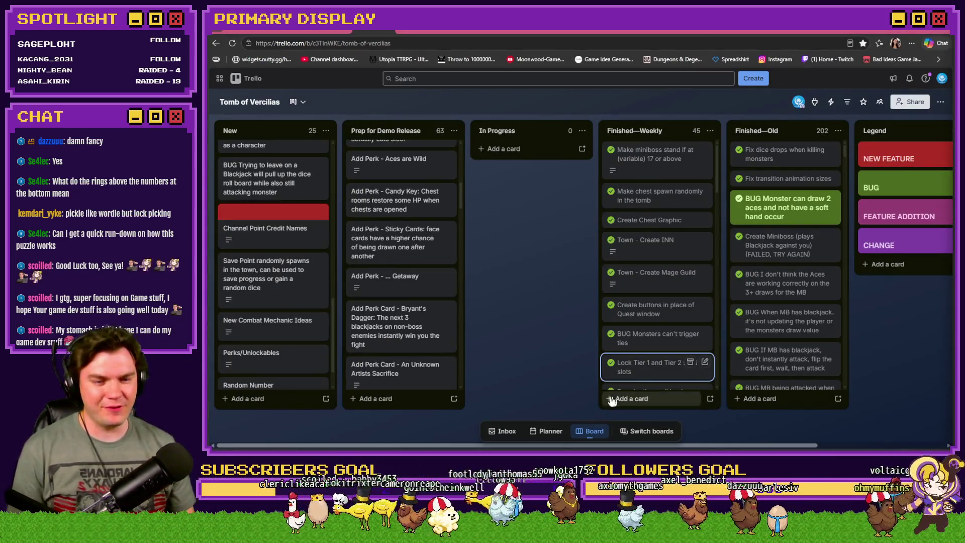
{"action": "key", "text": "alt+Tab"}
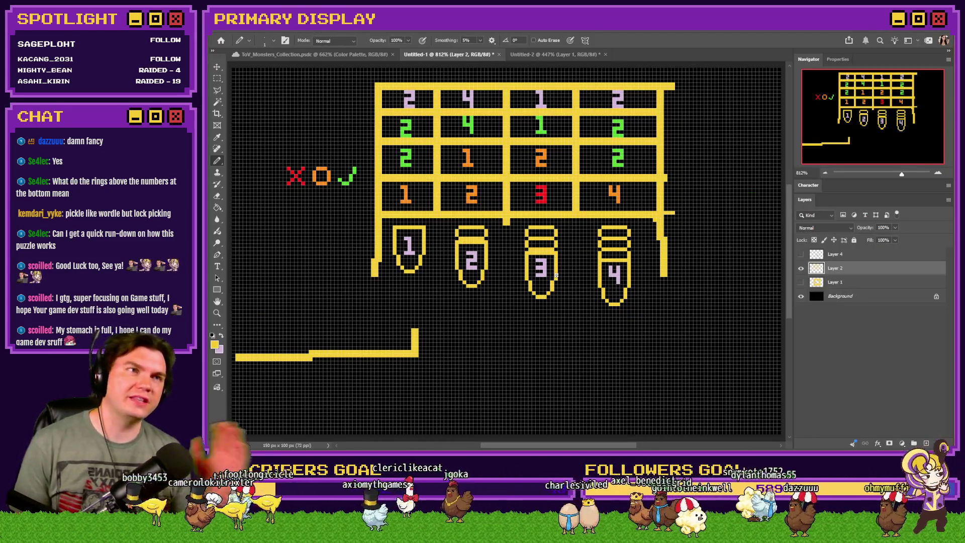
Hide the pixel grid with Ctrl+', then switch to the black palette document
{"action": "key", "text": "ctrl+apostrophe"}
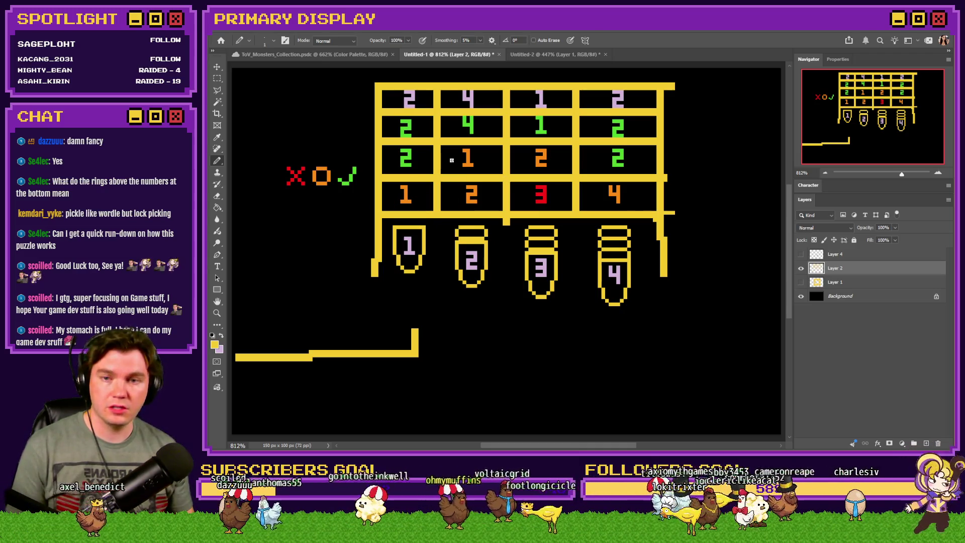
{"action": "left_click", "coordinate": [560, 58]}
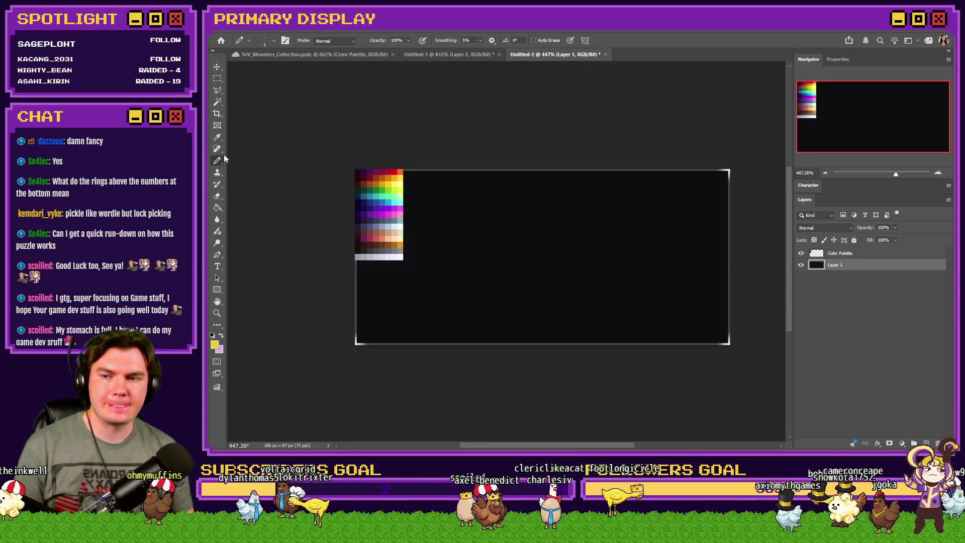
Try yellow loops on the black canvas and undo them, checking the puzzle artwork in between
{"action": "left_click_drag", "start_coordinate": [598, 245], "coordinate": [568, 271]}
{"action": "key", "text": "ctrl+z"}
{"action": "scroll", "coordinate": [580, 253], "scroll_direction": "up", "scroll_amount": 2}
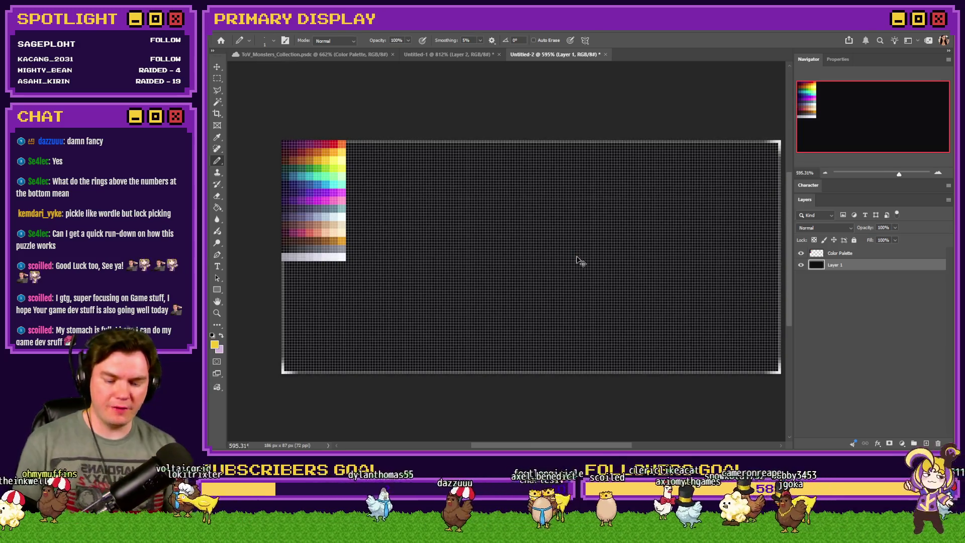
{"action": "scroll", "coordinate": [578, 261], "scroll_direction": "up", "scroll_amount": 1}
{"action": "left_click_drag", "start_coordinate": [582, 205], "coordinate": [431, 151]}
{"action": "key", "text": "ctrl+z"}
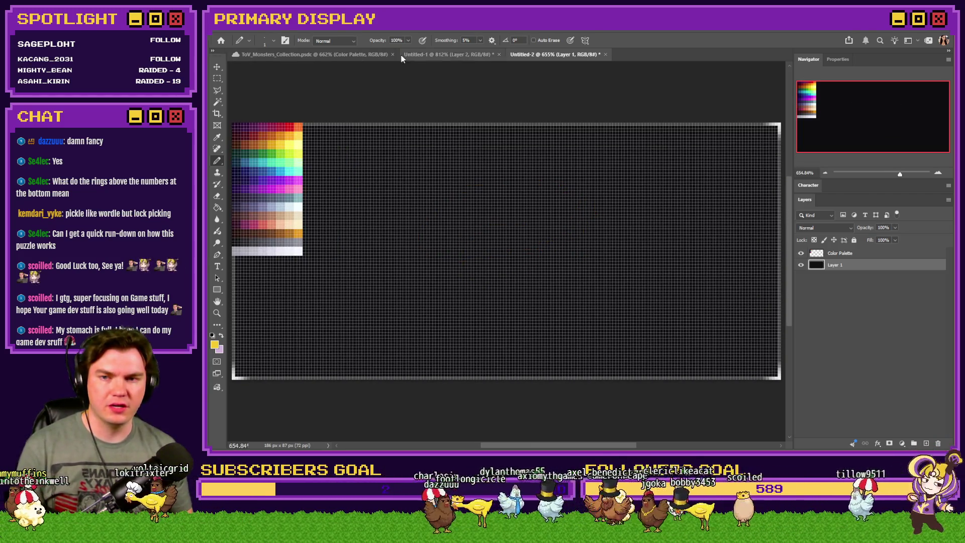
{"action": "left_click", "coordinate": [405, 55]}
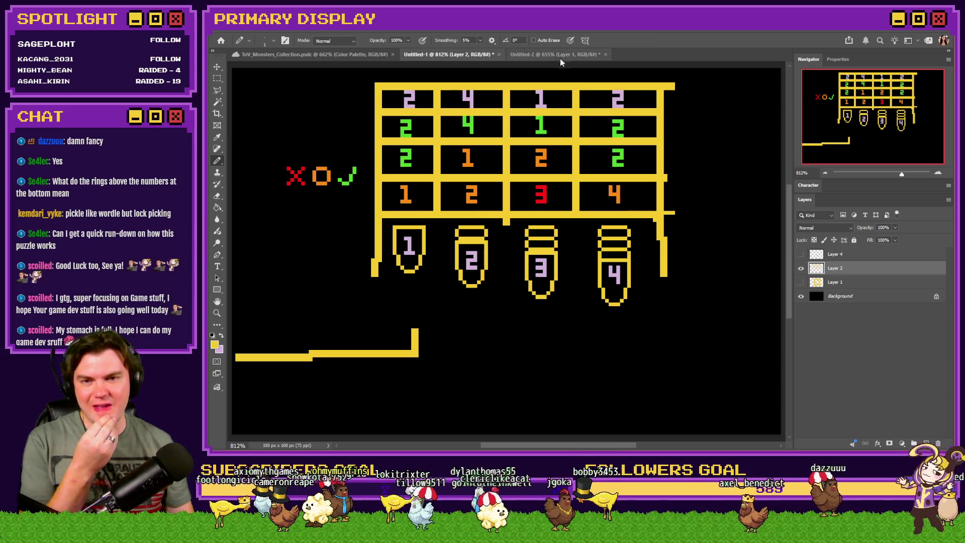
{"action": "left_click", "coordinate": [560, 58]}
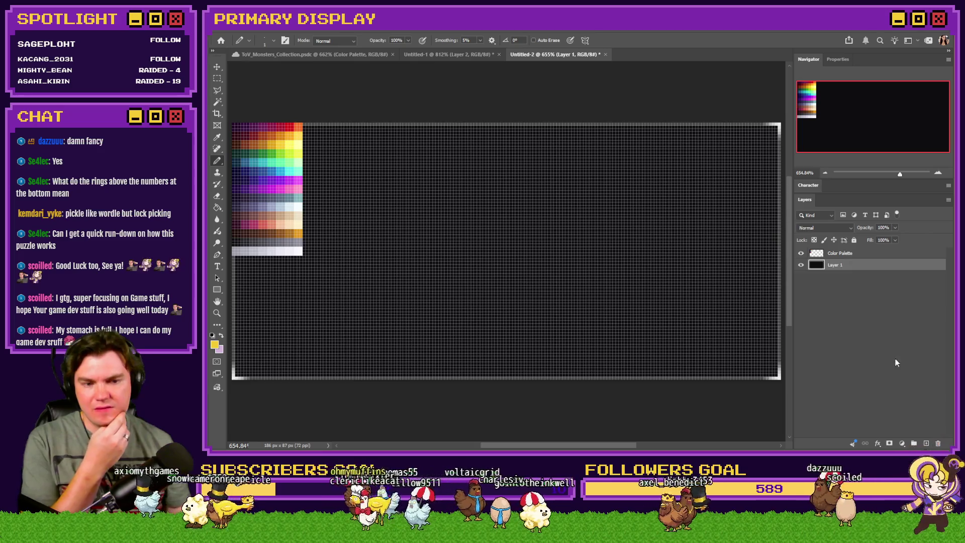
Rename Layer 1 to Back, add a Pins layer above it, and return to the puzzle
{"action": "double_click", "coordinate": [841, 265]}
{"action": "type", "text": "Back"}
{"action": "key", "text": "Return"}
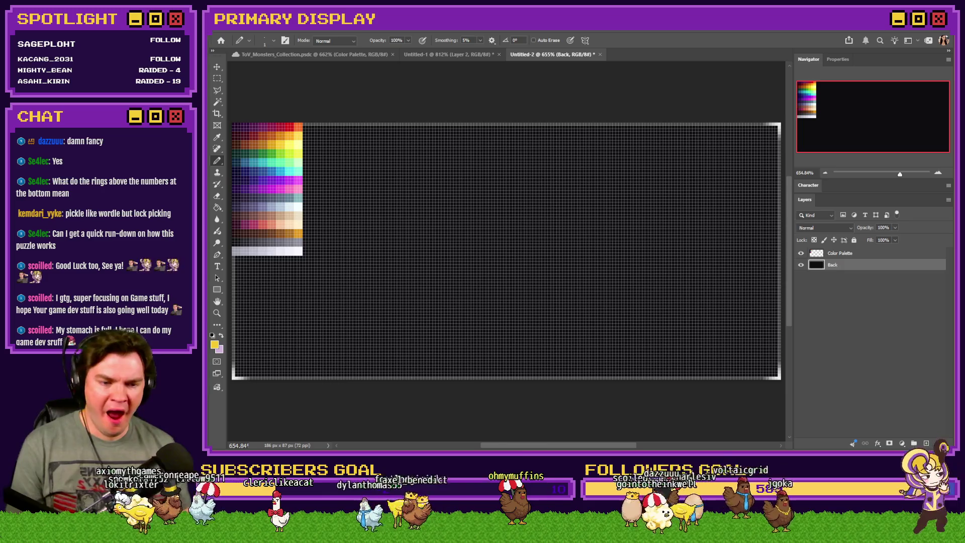
{"action": "key", "text": "ctrl+shift+alt+n"}
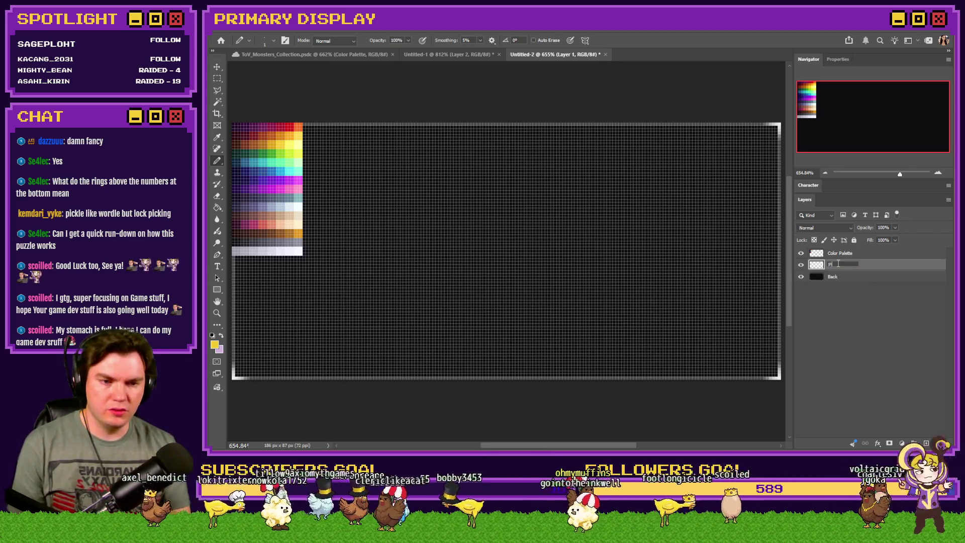
{"action": "type", "text": "s"}
{"action": "key", "text": "Return"}
{"action": "left_click", "coordinate": [443, 54]}
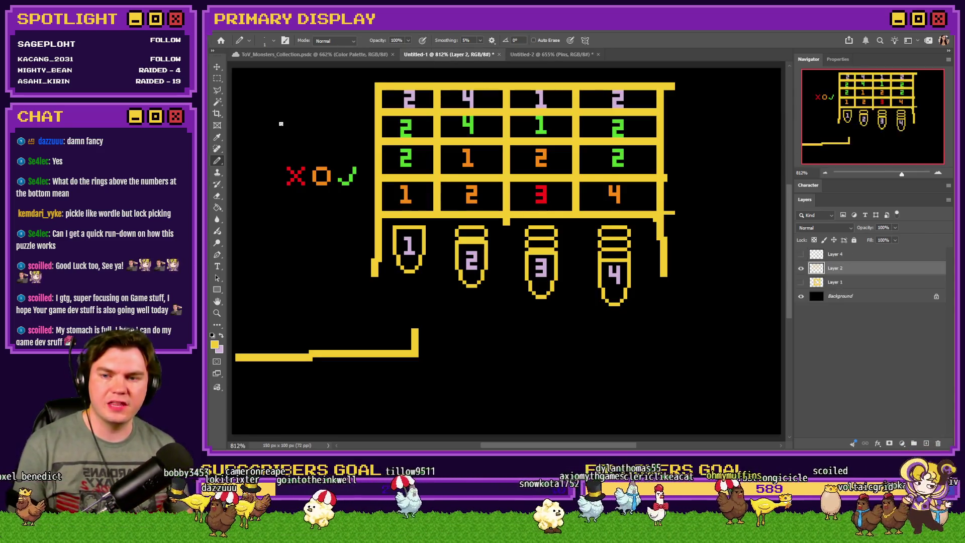
Draw the orange pin-head outline on the Pins layer in Untitled-2, including both tip pixels
{"action": "left_click", "coordinate": [534, 55]}
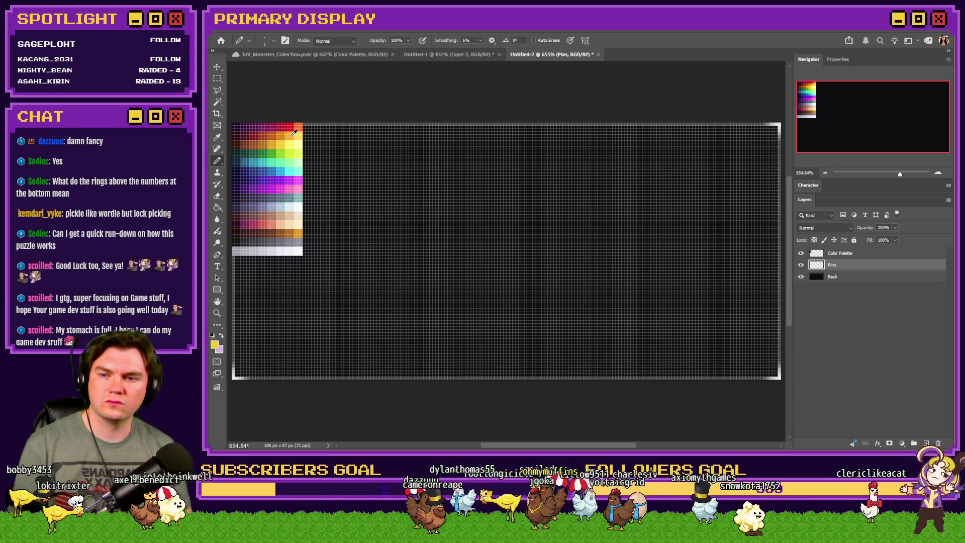
{"action": "scroll", "coordinate": [352, 176], "scroll_direction": "up", "scroll_amount": 3}
{"action": "scroll", "coordinate": [427, 211], "scroll_direction": "down", "scroll_amount": 2}
{"action": "scroll", "coordinate": [402, 191], "scroll_direction": "up", "scroll_amount": 6}
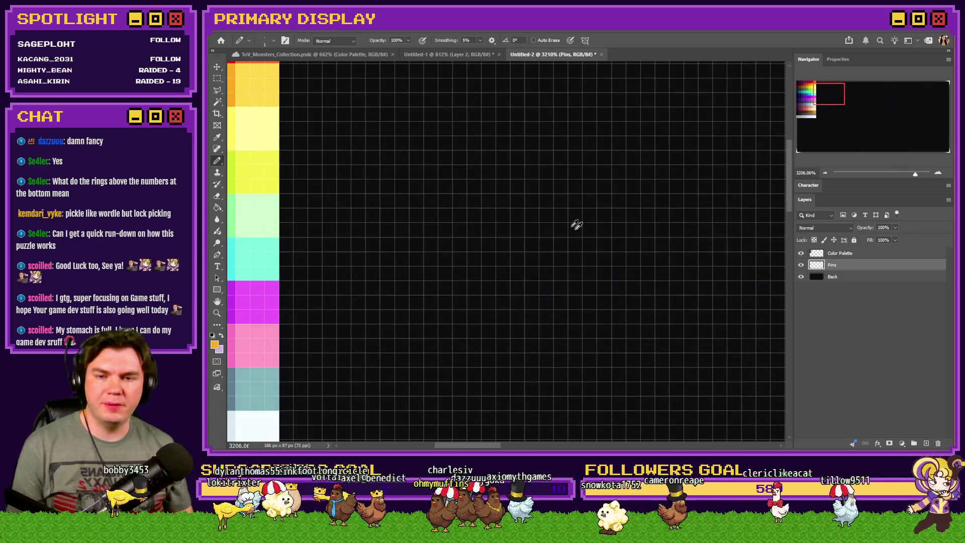
{"action": "scroll", "coordinate": [563, 215], "scroll_direction": "down", "scroll_amount": 2}
{"action": "mouse_move", "coordinate": [632, 212]}
{"action": "left_mouse_down"}
{"action": "mouse_move", "coordinate": [550, 223]}
{"action": "mouse_move", "coordinate": [551, 282]}
{"action": "left_mouse_up"}
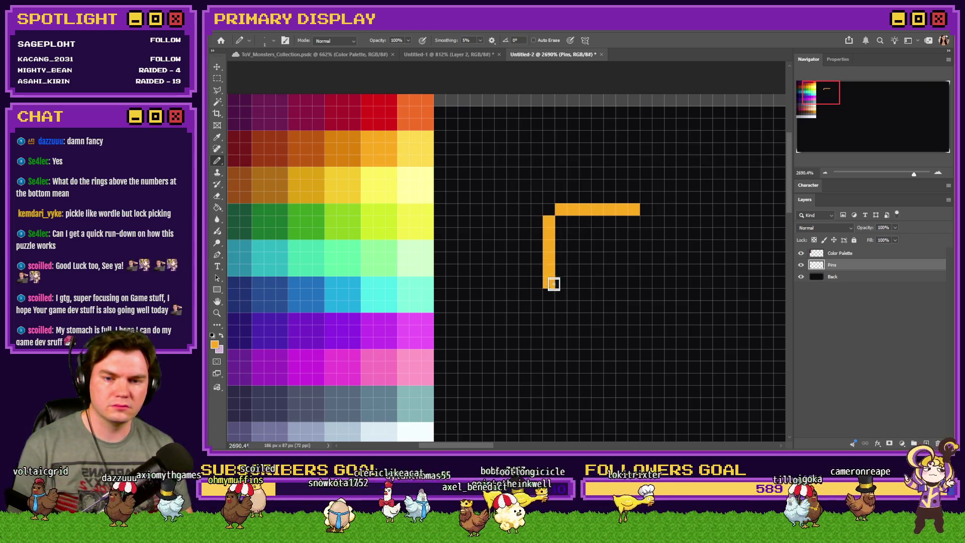
{"action": "left_click_drag", "start_coordinate": [646, 222], "coordinate": [643, 281]}
{"action": "scroll", "coordinate": [581, 285], "scroll_direction": "down", "scroll_amount": 1}
{"action": "left_click_drag", "start_coordinate": [561, 258], "coordinate": [561, 282]}
{"action": "left_click_drag", "start_coordinate": [633, 258], "coordinate": [634, 280]}
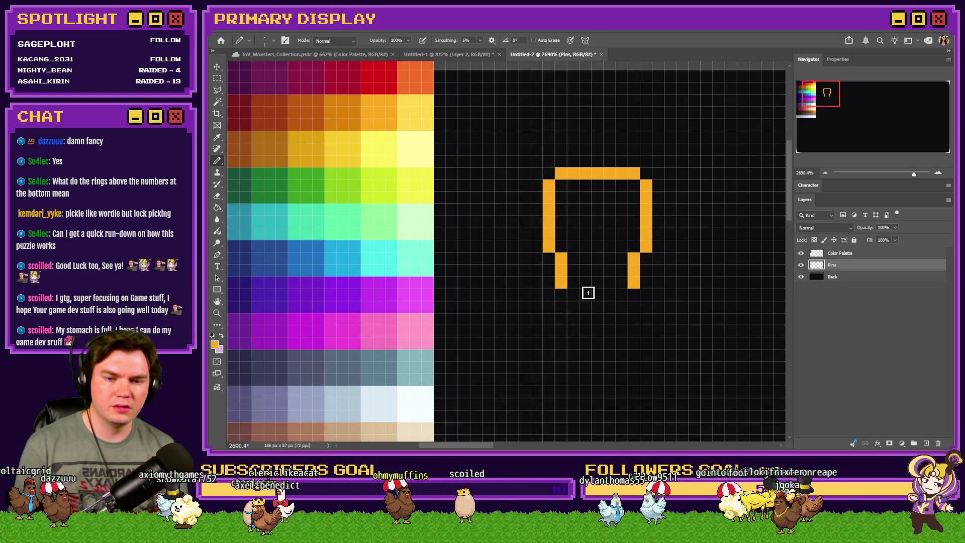
{"action": "left_click", "coordinate": [573, 295]}
{"action": "left_click", "coordinate": [619, 297]}
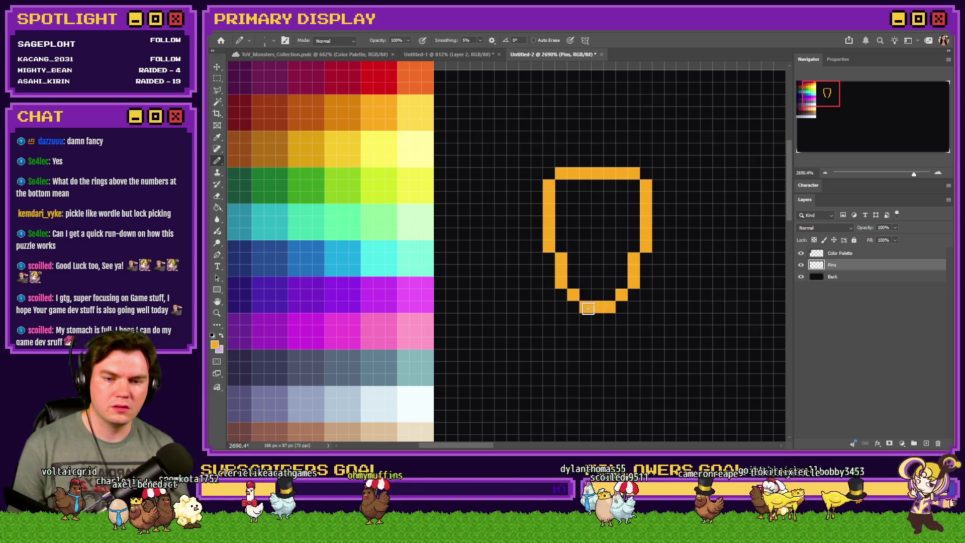
{"action": "scroll", "coordinate": [563, 311], "scroll_direction": "down", "scroll_amount": 5}
{"action": "scroll", "coordinate": [573, 277], "scroll_direction": "up", "scroll_amount": 5}
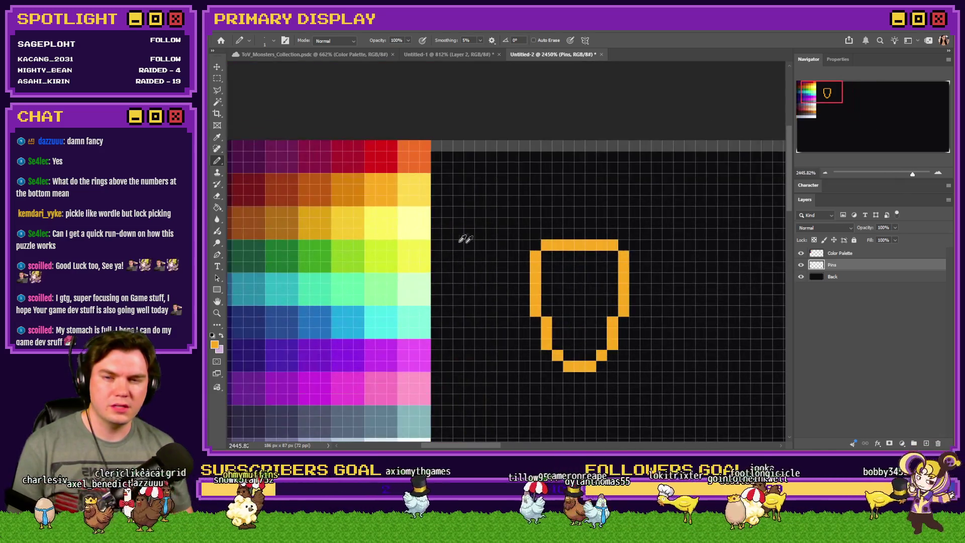
Sample a brighter gold and paint a highlight strip inside the pin outline
{"action": "mouse_move", "coordinate": [380, 194]}
{"action": "left_mouse_down"}
{"action": "mouse_move", "coordinate": [361, 186]}
{"action": "mouse_move", "coordinate": [380, 187]}
{"action": "mouse_move", "coordinate": [377, 210]}
{"action": "mouse_move", "coordinate": [306, 217]}
{"action": "mouse_move", "coordinate": [362, 219]}
{"action": "left_mouse_up"}
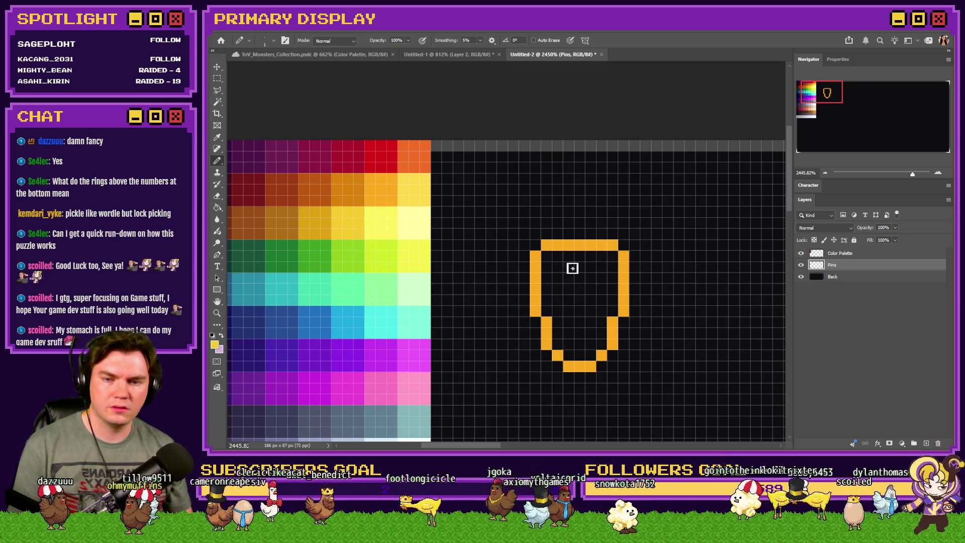
{"action": "scroll", "coordinate": [561, 259], "scroll_direction": "up", "scroll_amount": 1}
{"action": "scroll", "coordinate": [551, 255], "scroll_direction": "up", "scroll_amount": 2}
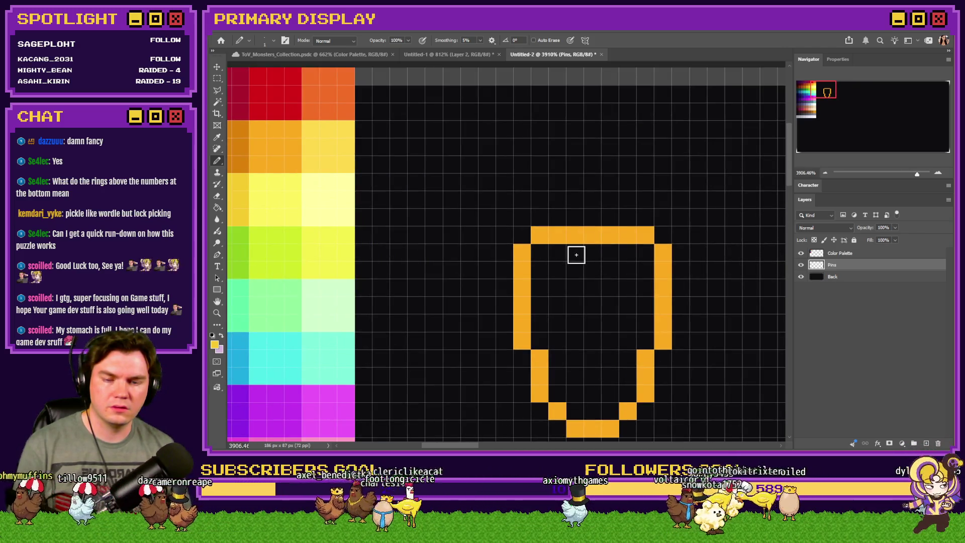
{"action": "left_click", "coordinate": [574, 255]}
{"action": "left_click_drag", "start_coordinate": [553, 261], "coordinate": [556, 308]}
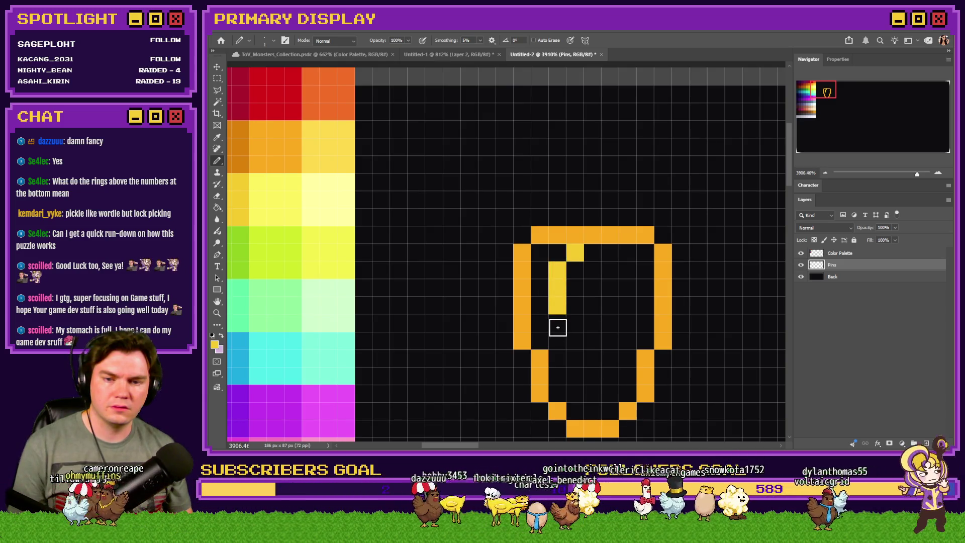
Shade the pin's inner right column and lower curve in darker orange
{"action": "left_click", "coordinate": [575, 236], "text": "alt"}
{"action": "scroll", "coordinate": [563, 275], "scroll_direction": "down", "scroll_amount": 3}
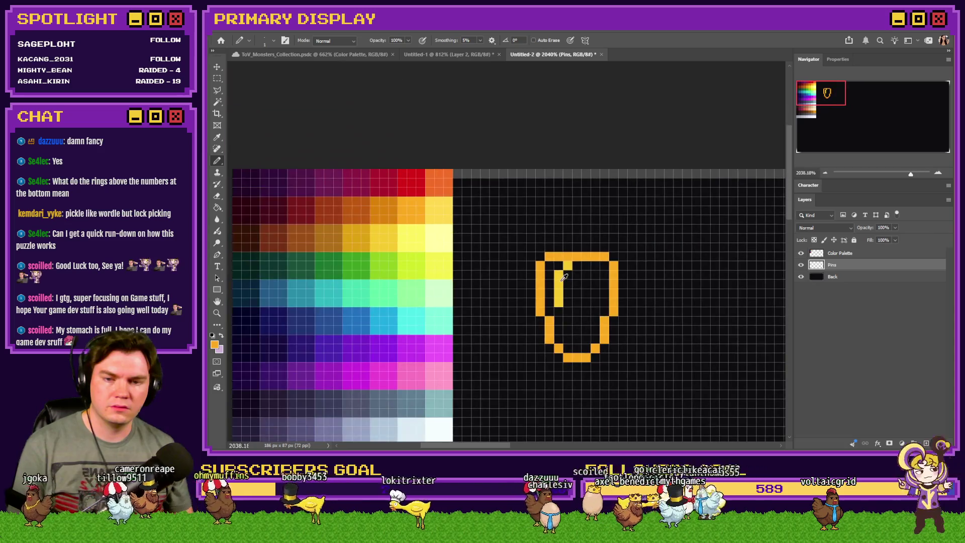
{"action": "scroll", "coordinate": [564, 277], "scroll_direction": "up", "scroll_amount": 3}
{"action": "mouse_move", "coordinate": [309, 150]}
{"action": "left_mouse_down", "text": "alt"}
{"action": "mouse_move", "coordinate": [272, 155]}
{"action": "mouse_move", "coordinate": [297, 155]}
{"action": "mouse_move", "coordinate": [280, 156]}
{"action": "left_mouse_up", "text": "alt"}
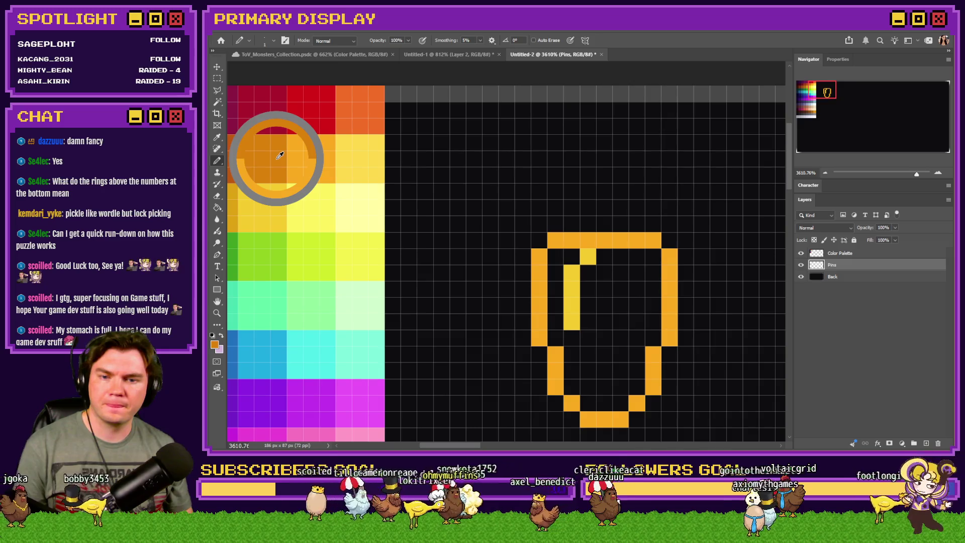
{"action": "mouse_move", "coordinate": [647, 257]}
{"action": "left_mouse_down"}
{"action": "mouse_move", "coordinate": [635, 383]}
{"action": "mouse_move", "coordinate": [587, 407]}
{"action": "mouse_move", "coordinate": [629, 351]}
{"action": "mouse_move", "coordinate": [638, 318]}
{"action": "left_mouse_up"}
{"action": "left_click_drag", "start_coordinate": [636, 368], "coordinate": [578, 405]}
{"action": "left_click", "coordinate": [280, 150], "text": "alt"}
{"action": "left_click", "coordinate": [220, 210]}
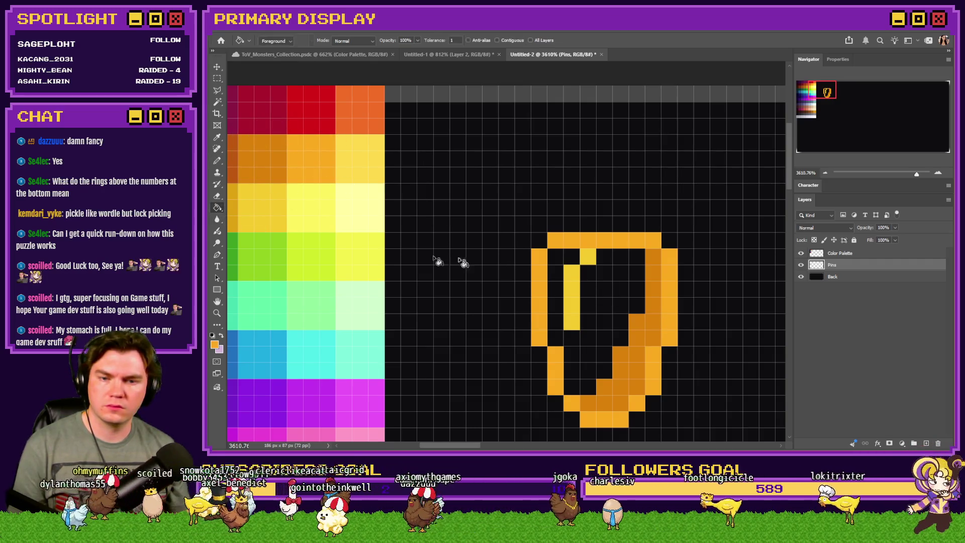
Fill the pin's black interior with orange, undoing an accidental full-layer fill
{"action": "left_click", "coordinate": [620, 276]}
{"action": "key", "text": "ctrl+z"}
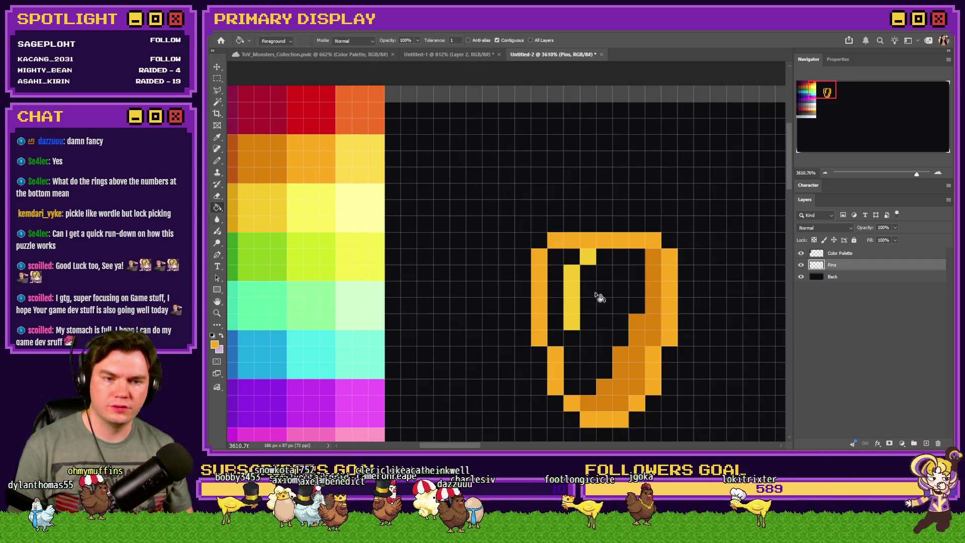
{"action": "left_click", "coordinate": [608, 304]}
{"action": "left_click", "coordinate": [217, 161]}
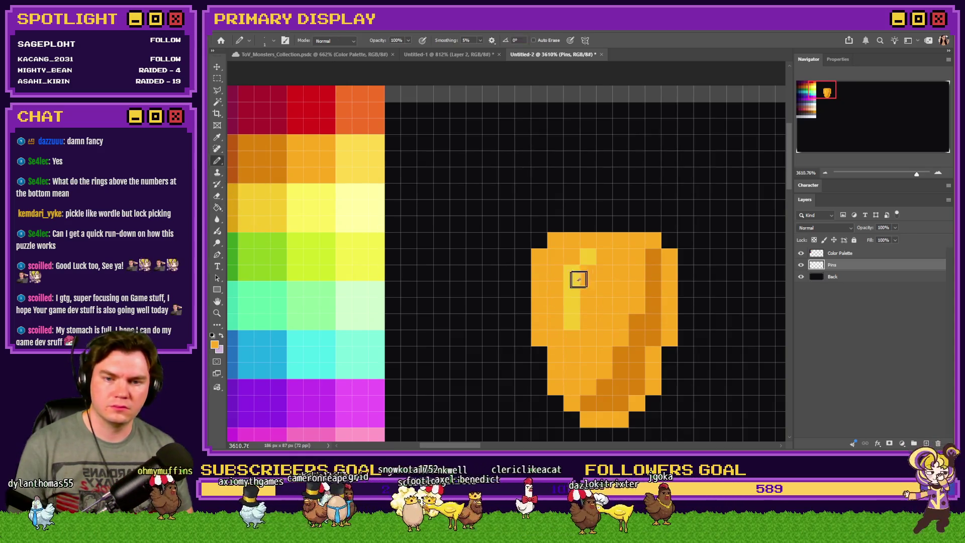
Paint a pale yellow highlight down the pin's left side and along its top row
{"action": "left_click", "coordinate": [274, 209], "text": "alt"}
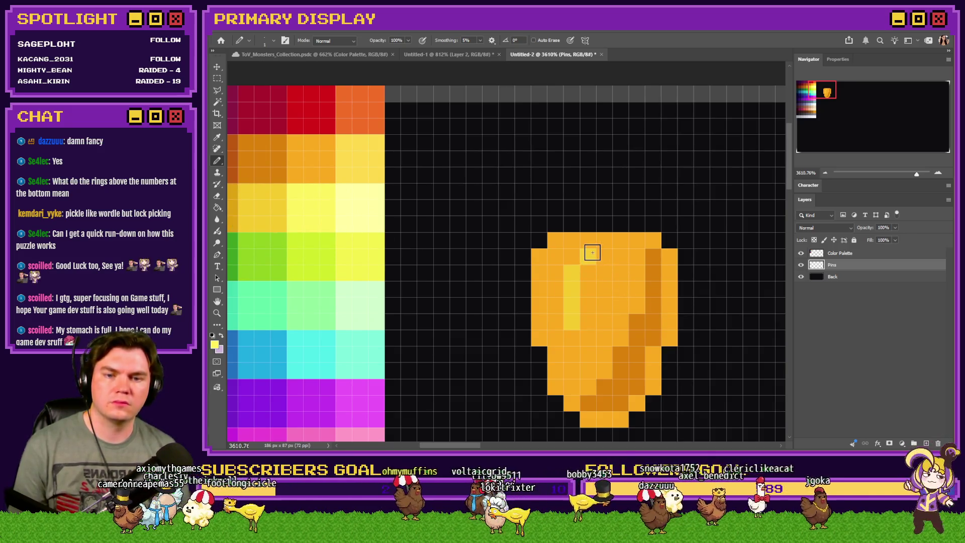
{"action": "left_click", "coordinate": [588, 256]}
{"action": "left_click", "coordinate": [572, 275]}
{"action": "left_click_drag", "start_coordinate": [572, 274], "coordinate": [572, 322]}
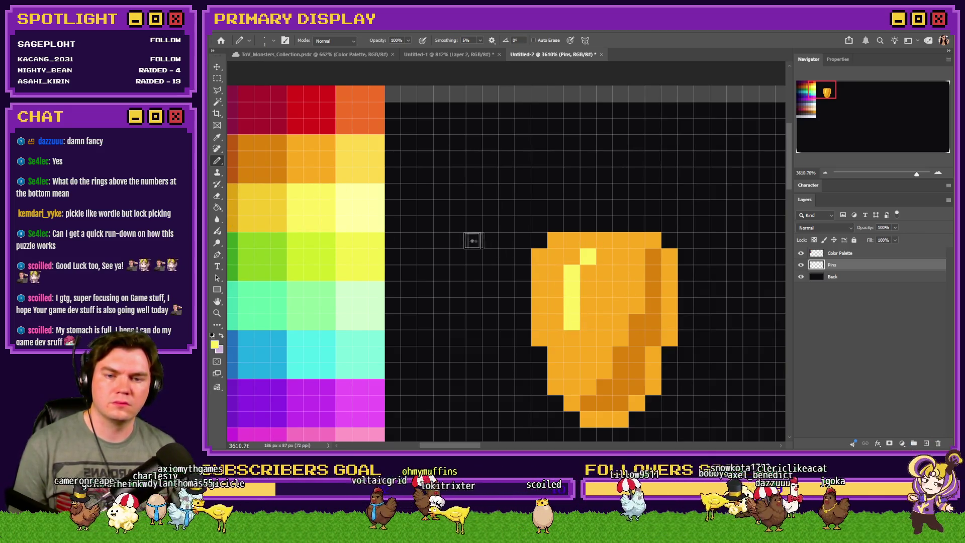
{"action": "mouse_move", "coordinate": [310, 157]}
{"action": "left_mouse_down"}
{"action": "mouse_move", "coordinate": [267, 155]}
{"action": "mouse_move", "coordinate": [343, 157]}
{"action": "left_mouse_up"}
{"action": "left_click_drag", "start_coordinate": [616, 244], "coordinate": [550, 241]}
Even out the dark band at the bottom and lighten the lower-right pixels with edge orange
{"action": "left_click", "coordinate": [650, 269], "text": "alt"}
{"action": "mouse_move", "coordinate": [651, 380]}
{"action": "left_mouse_down"}
{"action": "mouse_move", "coordinate": [603, 414]}
{"action": "mouse_move", "coordinate": [584, 394]}
{"action": "mouse_move", "coordinate": [597, 396]}
{"action": "left_mouse_up"}
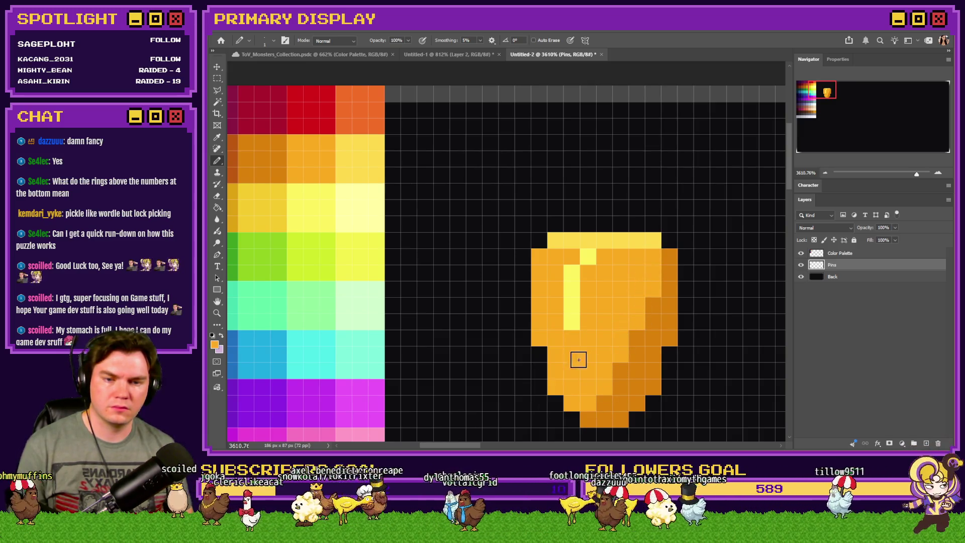
{"action": "left_click", "coordinate": [648, 308]}
{"action": "mouse_move", "coordinate": [631, 340]}
{"action": "left_mouse_down"}
{"action": "mouse_move", "coordinate": [636, 355]}
{"action": "mouse_move", "coordinate": [611, 398]}
{"action": "mouse_move", "coordinate": [622, 388]}
{"action": "left_mouse_up"}
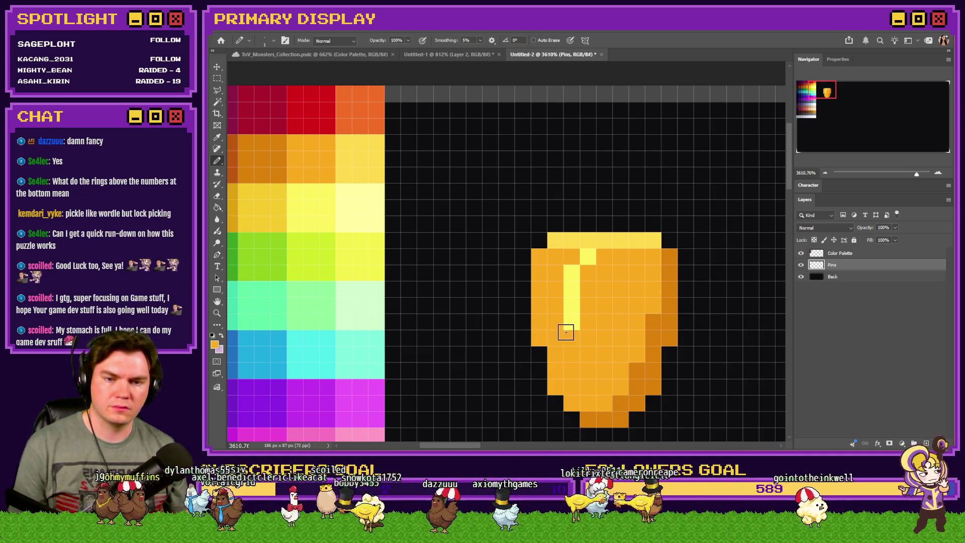
{"action": "left_click_drag", "start_coordinate": [594, 258], "coordinate": [575, 273]}
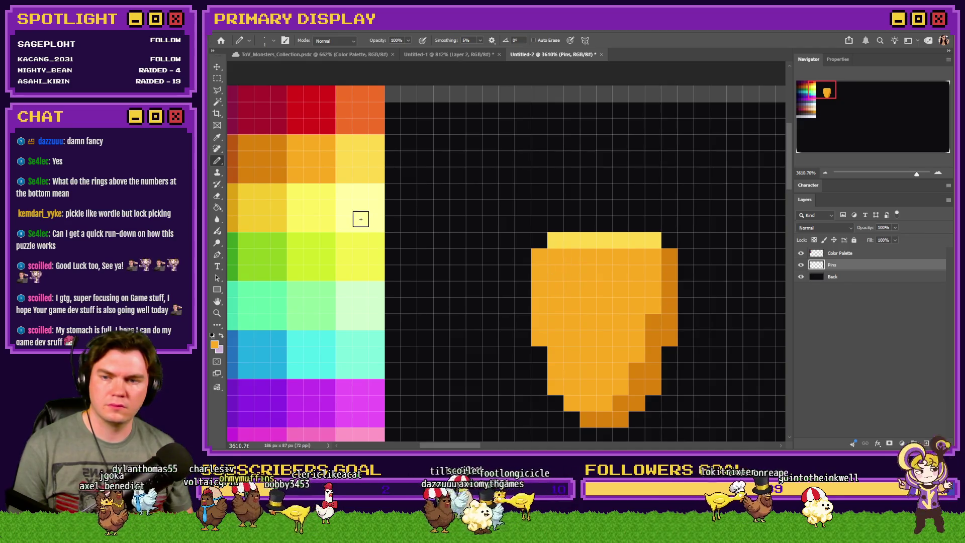
Add a pale top-left corner pixel and a pale highlight column down the left side
{"action": "left_click", "coordinate": [355, 162], "text": "alt"}
{"action": "left_click", "coordinate": [553, 256]}
{"action": "key", "text": "ctrl+z"}
{"action": "left_click", "coordinate": [538, 257]}
{"action": "scroll", "coordinate": [510, 297], "scroll_direction": "down", "scroll_amount": 5}
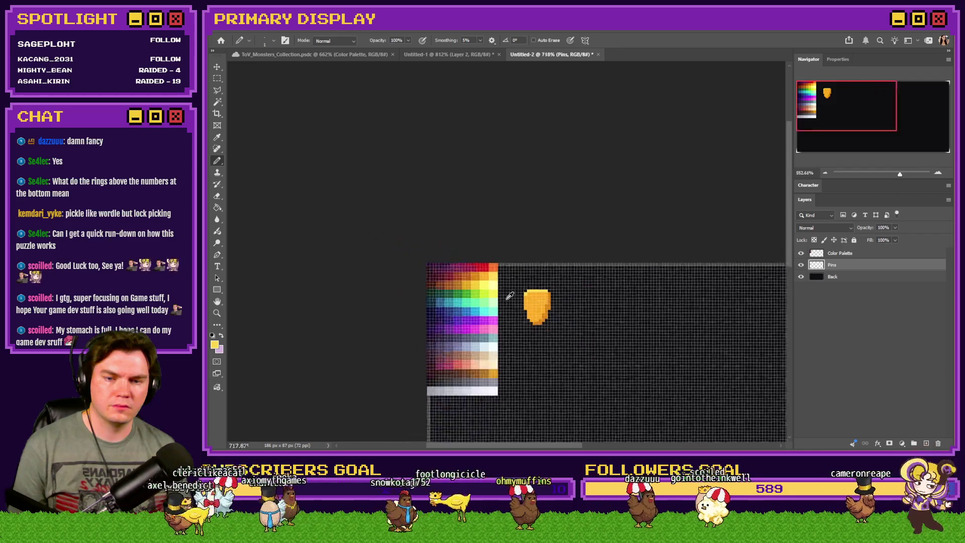
{"action": "scroll", "coordinate": [532, 310], "scroll_direction": "up", "scroll_amount": 5}
{"action": "mouse_move", "coordinate": [563, 226]}
{"action": "left_mouse_down"}
{"action": "mouse_move", "coordinate": [536, 254]}
{"action": "mouse_move", "coordinate": [540, 281]}
{"action": "left_mouse_up"}
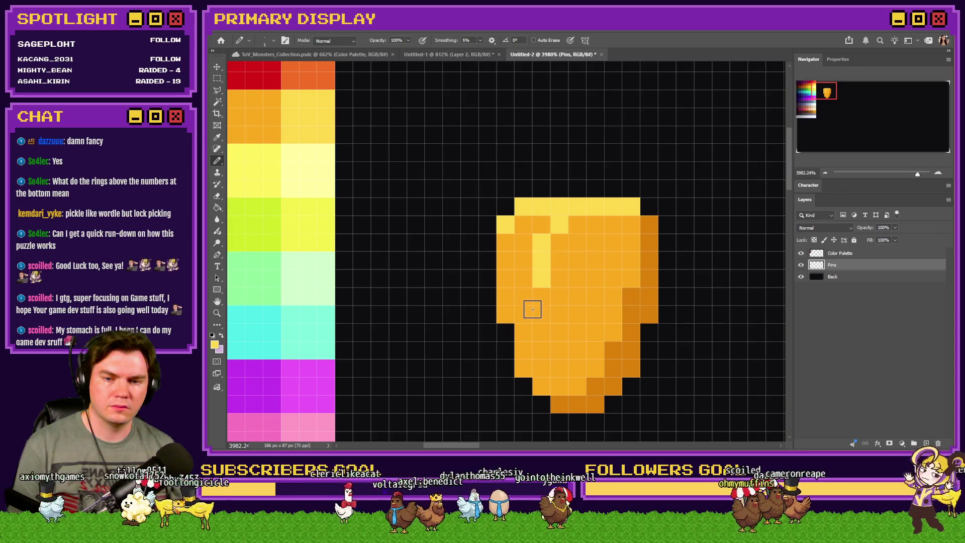
Drag the golden pin off the palette into the dark canvas and nudge it up-left
{"action": "scroll", "coordinate": [496, 289], "scroll_direction": "down", "scroll_amount": 2}
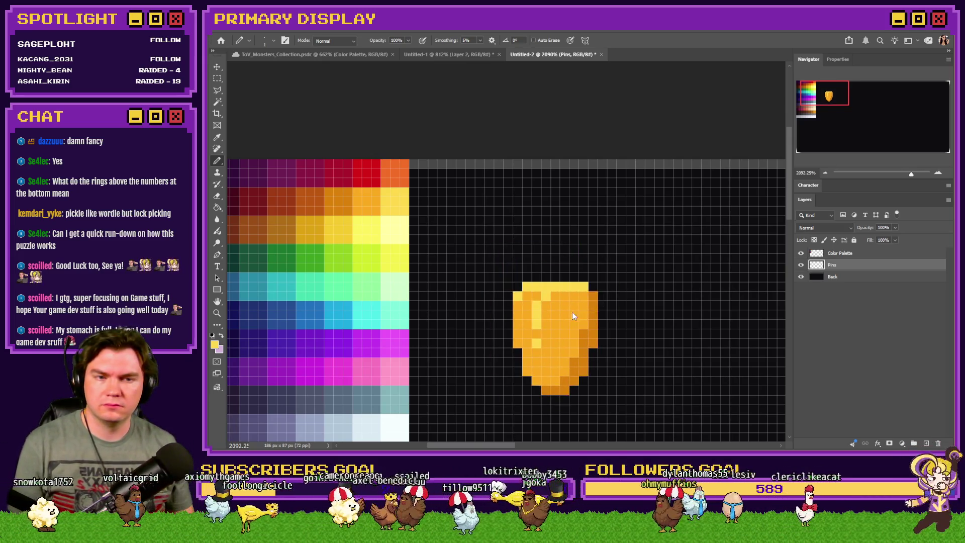
{"action": "scroll", "coordinate": [489, 266], "scroll_direction": "down", "scroll_amount": 5}
{"action": "scroll", "coordinate": [444, 292], "scroll_direction": "up", "scroll_amount": 1}
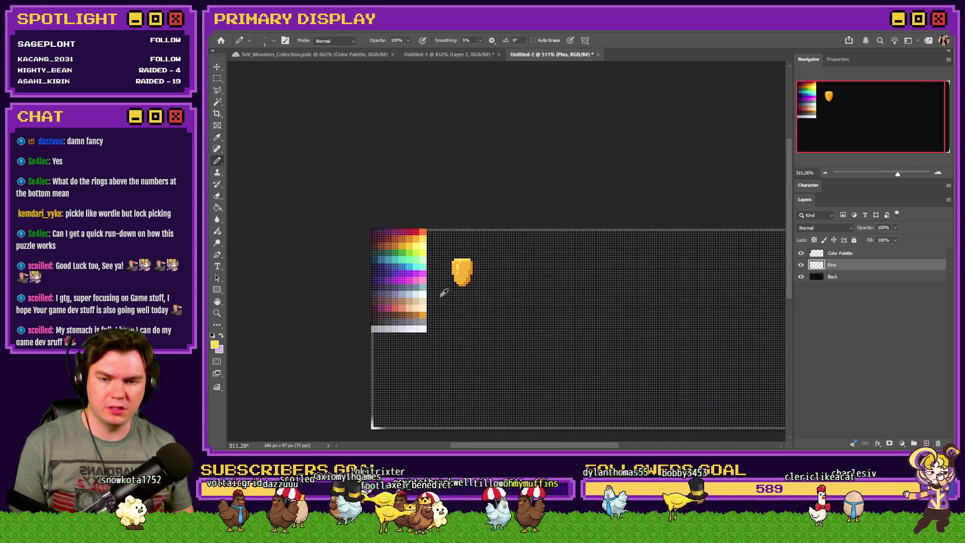
{"action": "left_click_drag", "start_coordinate": [466, 278], "coordinate": [499, 345]}
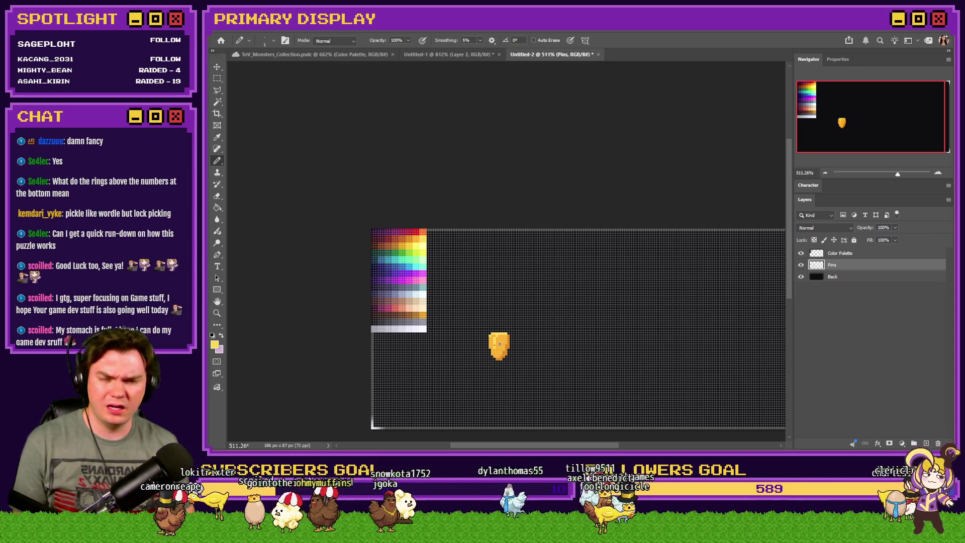
{"action": "left_click_drag", "start_coordinate": [502, 341], "coordinate": [487, 317]}
{"action": "scroll", "coordinate": [468, 320], "scroll_direction": "up", "scroll_amount": 5}
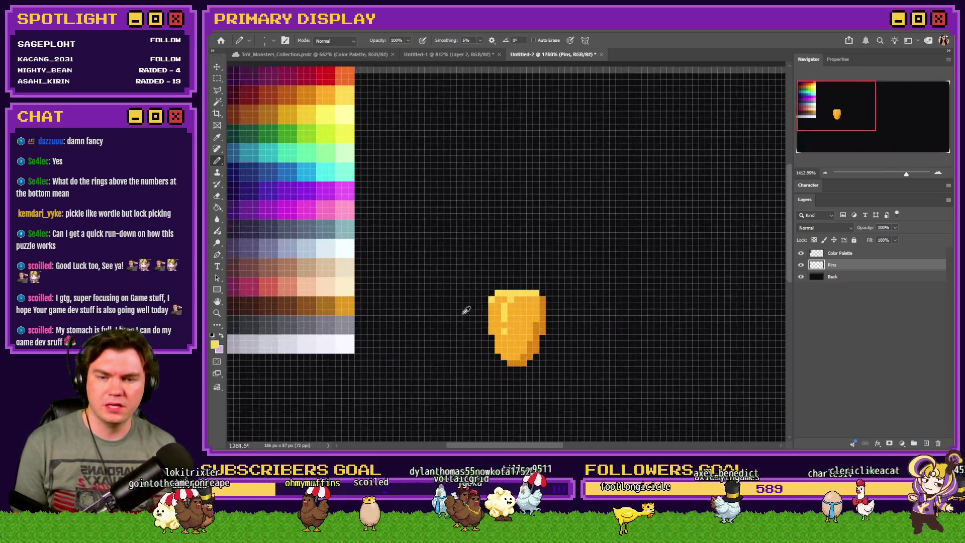
Add a new layer named Springs above Pins and sample yellow from the palette
{"action": "left_click", "coordinate": [926, 443]}
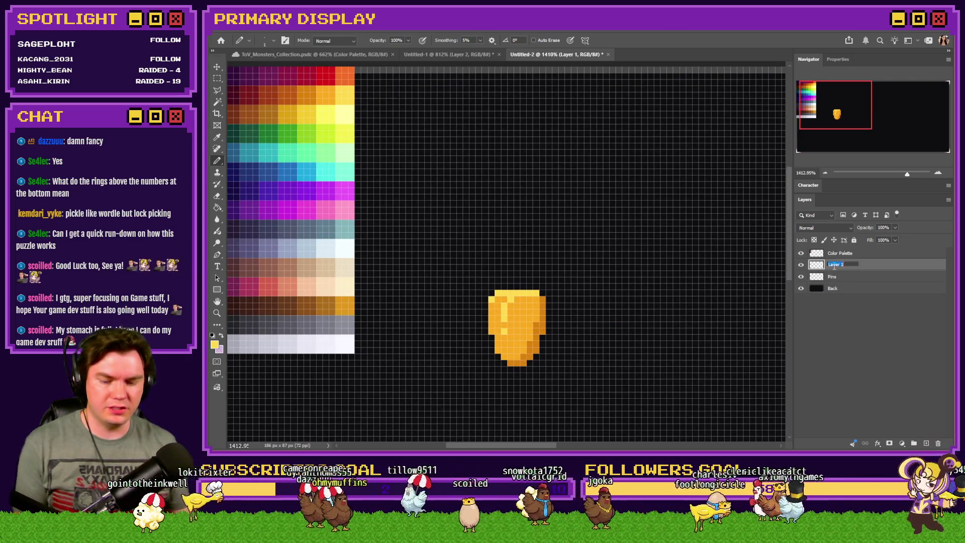
{"action": "type", "text": "Springs"}
{"action": "key", "text": "Return"}
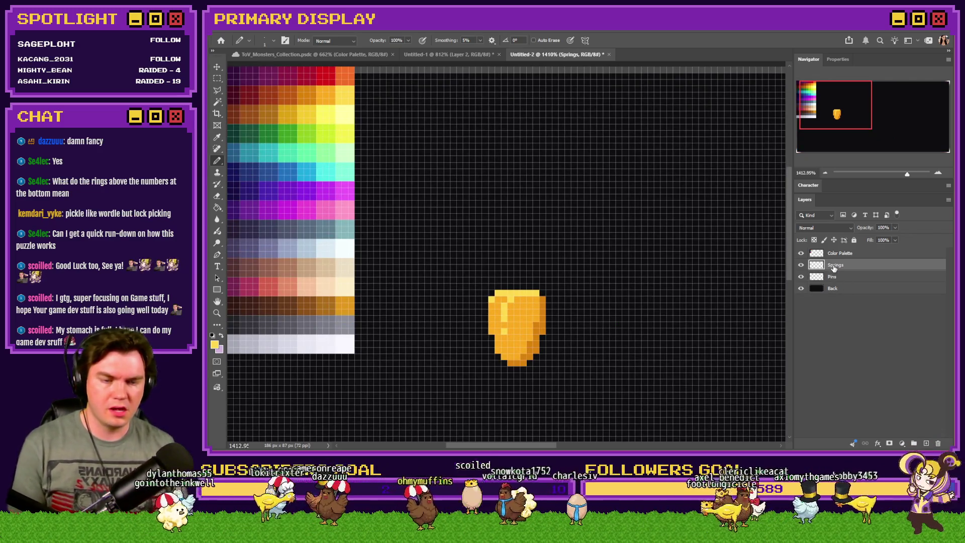
{"action": "scroll", "coordinate": [603, 304], "scroll_direction": "down", "scroll_amount": 1}
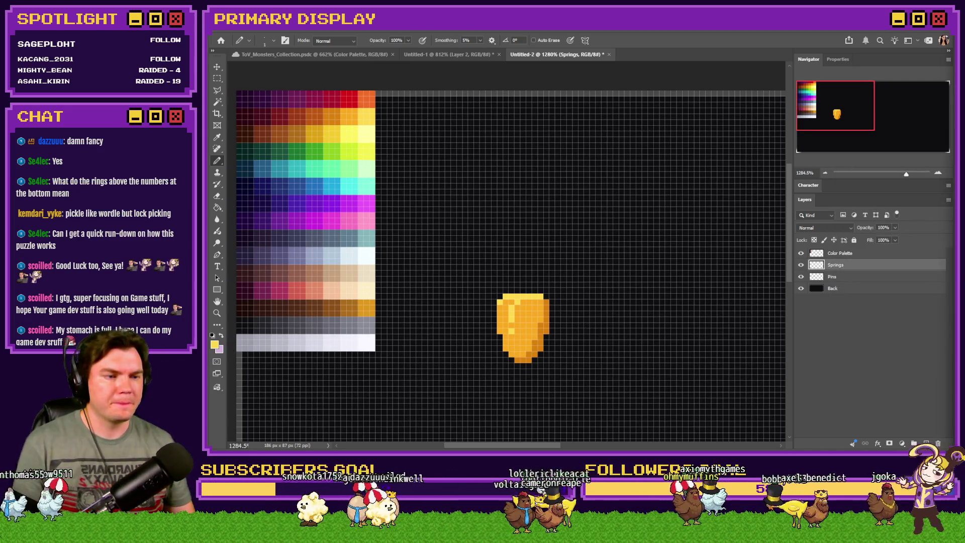
{"action": "scroll", "coordinate": [517, 189], "scroll_direction": "up", "scroll_amount": 3}
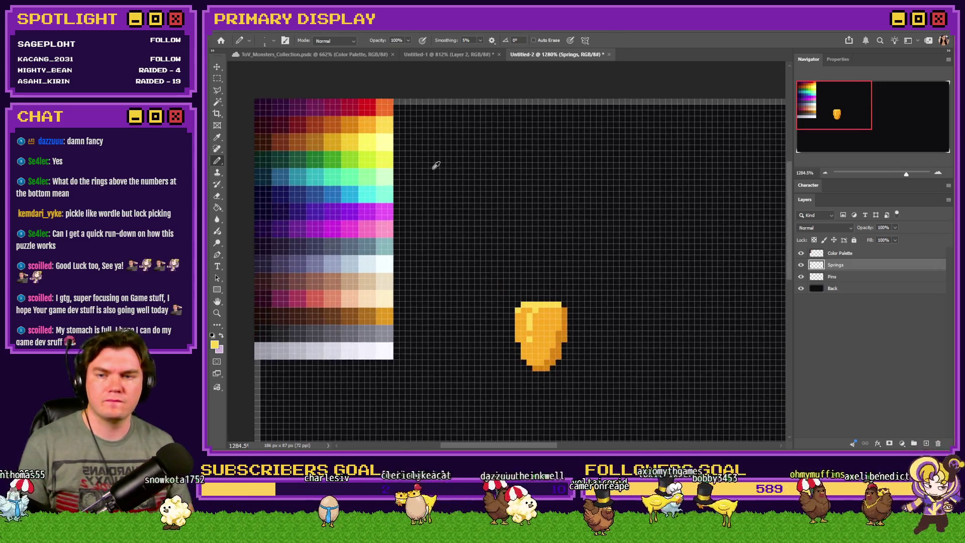
{"action": "left_click", "coordinate": [343, 136], "text": "alt"}
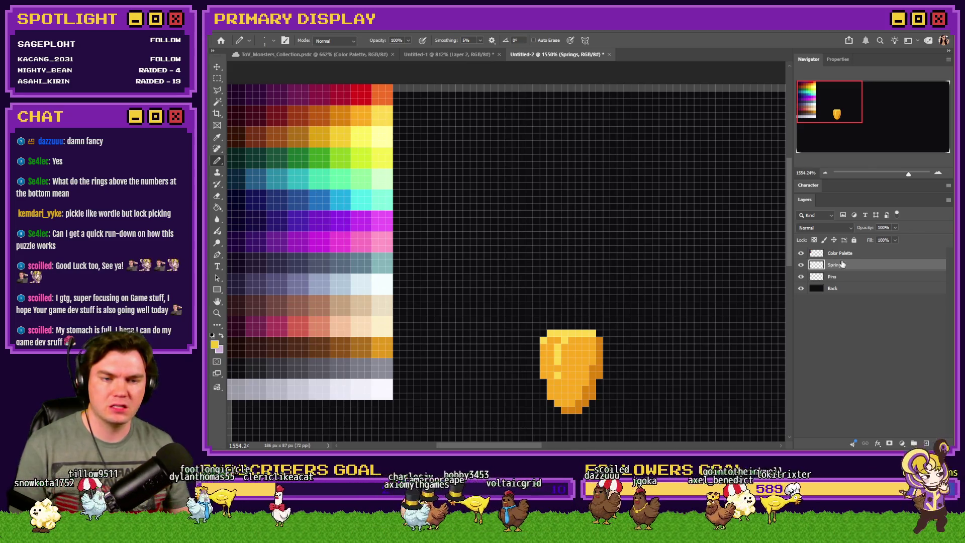
Move the golden pin up and left on the Pins layer, then reselect Springs
{"action": "left_click", "coordinate": [834, 276]}
{"action": "mouse_move", "coordinate": [715, 299]}
{"action": "left_mouse_down", "text": "ctrl"}
{"action": "mouse_move", "coordinate": [619, 172]}
{"action": "mouse_move", "coordinate": [624, 159]}
{"action": "left_mouse_up", "text": "ctrl"}
{"action": "left_click", "coordinate": [834, 264]}
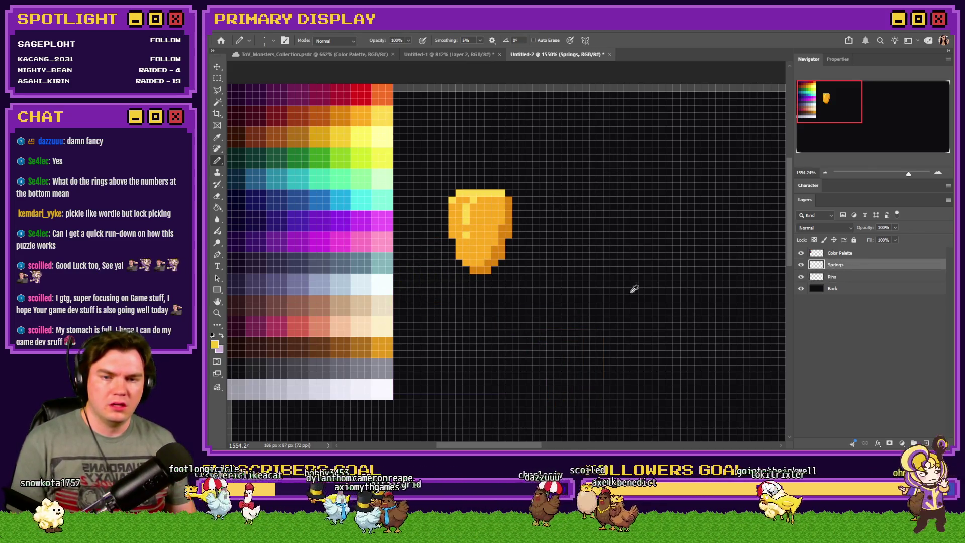
{"action": "scroll", "coordinate": [564, 209], "scroll_direction": "down", "scroll_amount": 2}
{"action": "scroll", "coordinate": [513, 209], "scroll_direction": "up", "scroll_amount": 5}
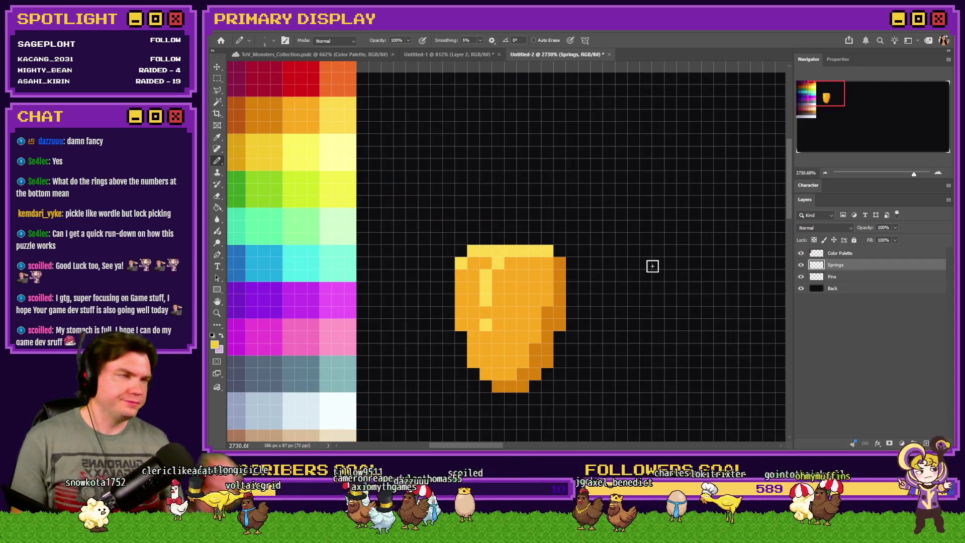
{"action": "scroll", "coordinate": [652, 266], "scroll_direction": "down", "scroll_amount": 2}
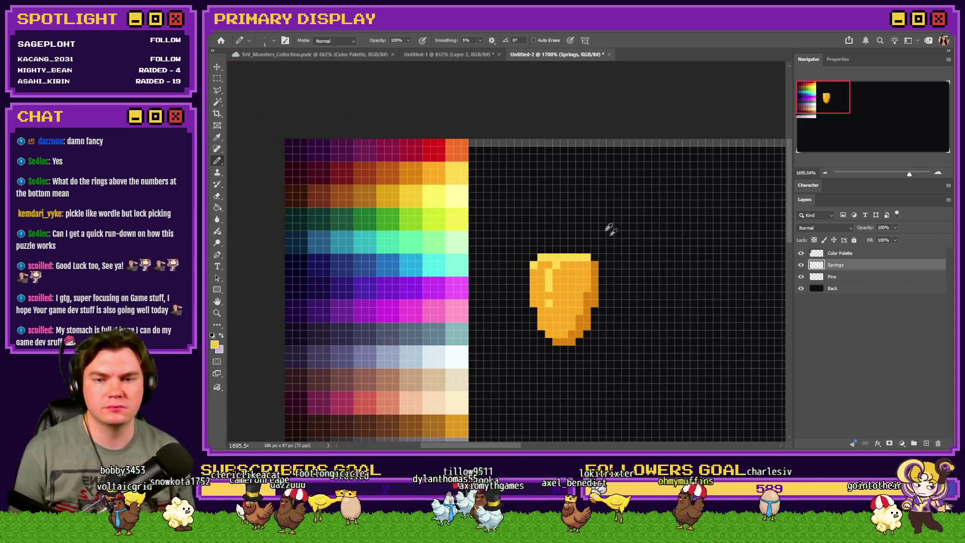
{"action": "scroll", "coordinate": [623, 238], "scroll_direction": "up", "scroll_amount": 2}
{"action": "scroll", "coordinate": [388, 185], "scroll_direction": "up", "scroll_amount": 2}
Draw the spring's first yellow zigzag staircase coils and hide the Pins layer
{"action": "left_click", "coordinate": [347, 191], "text": "alt"}
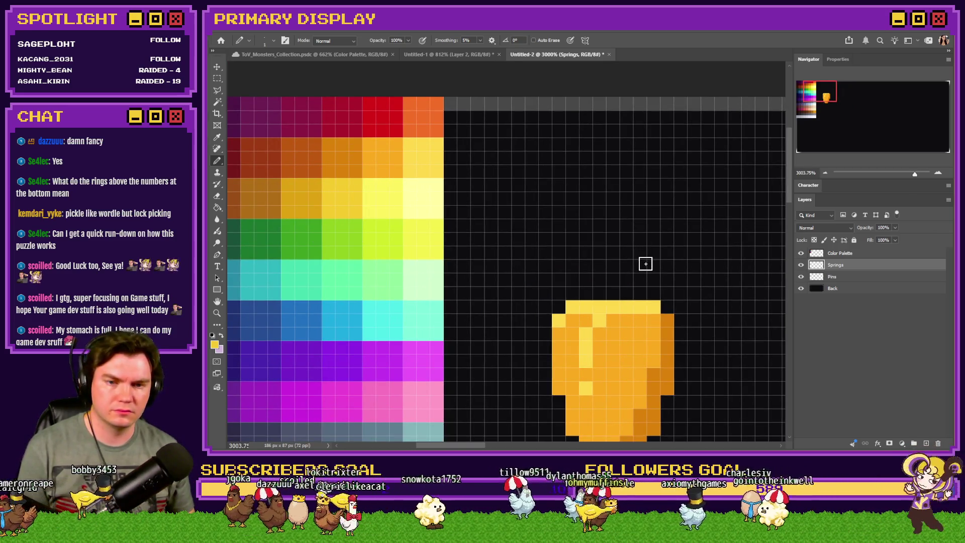
{"action": "left_click", "coordinate": [653, 256]}
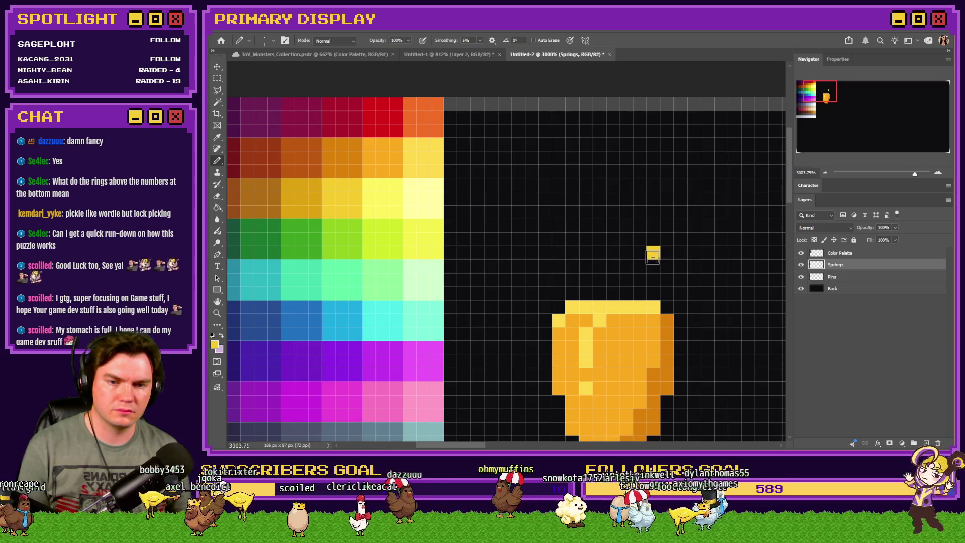
{"action": "left_click_drag", "start_coordinate": [637, 243], "coordinate": [620, 244]}
{"action": "left_click", "coordinate": [598, 225], "text": "shift"}
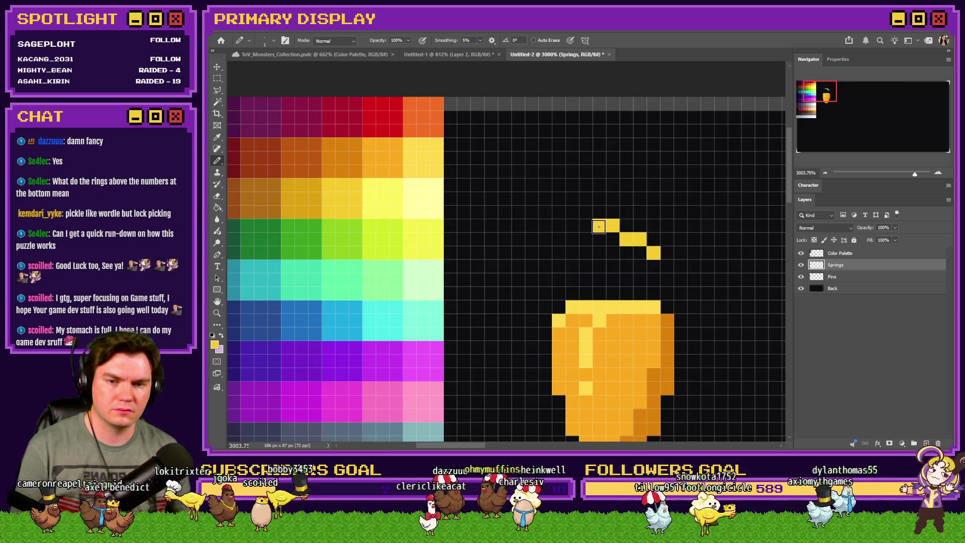
{"action": "left_click", "coordinate": [573, 217], "text": "shift"}
{"action": "left_click", "coordinate": [558, 198]}
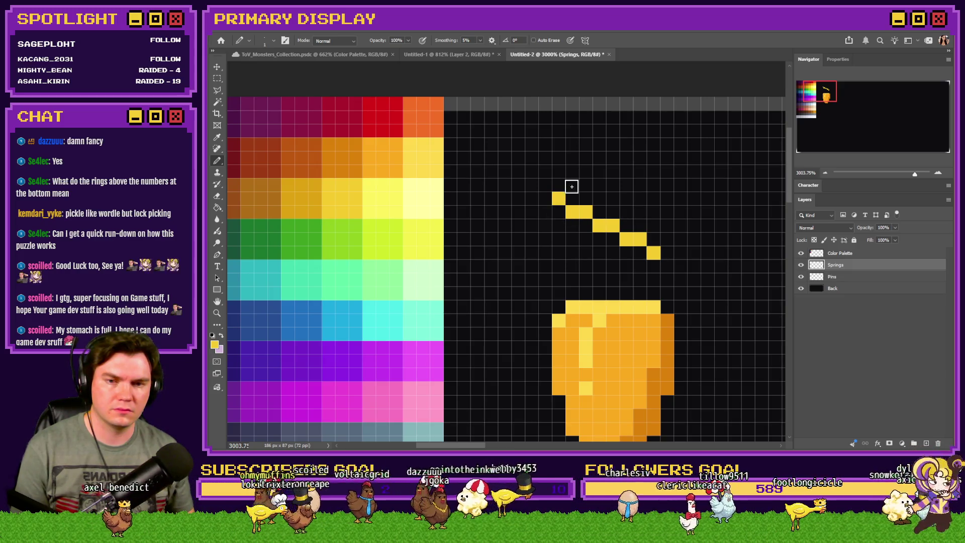
{"action": "left_click", "coordinate": [584, 184], "text": "shift"}
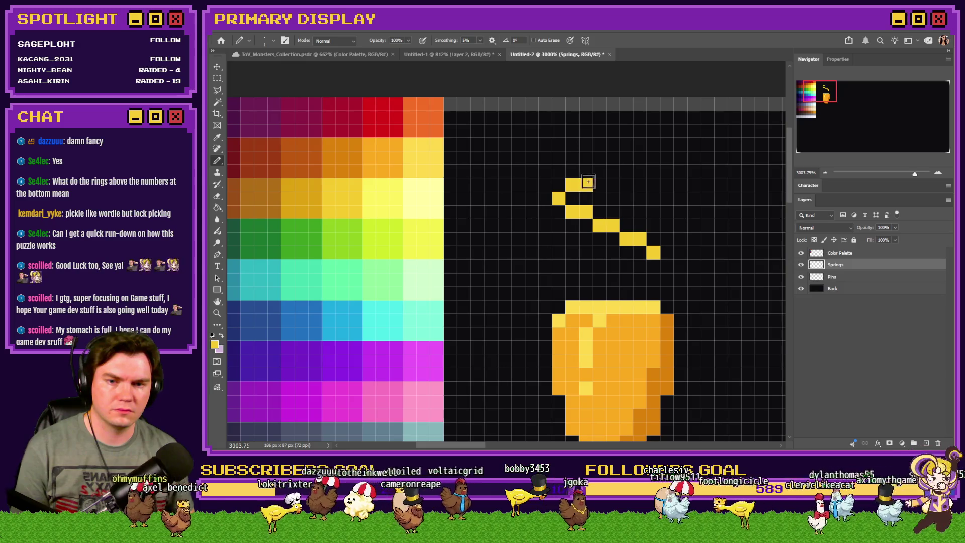
{"action": "left_click", "coordinate": [601, 171]}
{"action": "left_click", "coordinate": [626, 158]}
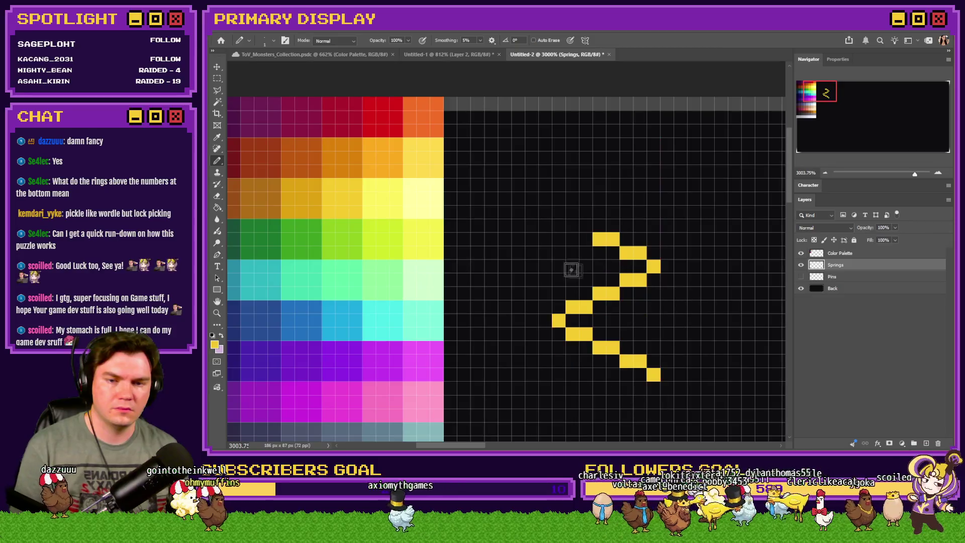
Extend the coil diagonally upward, shift it down three pixels, and cap it with a flat yellow row
{"action": "mouse_move", "coordinate": [632, 252]}
{"action": "left_mouse_down"}
{"action": "mouse_move", "coordinate": [558, 212]}
{"action": "mouse_move", "coordinate": [655, 160]}
{"action": "mouse_move", "coordinate": [570, 119]}
{"action": "left_mouse_up"}
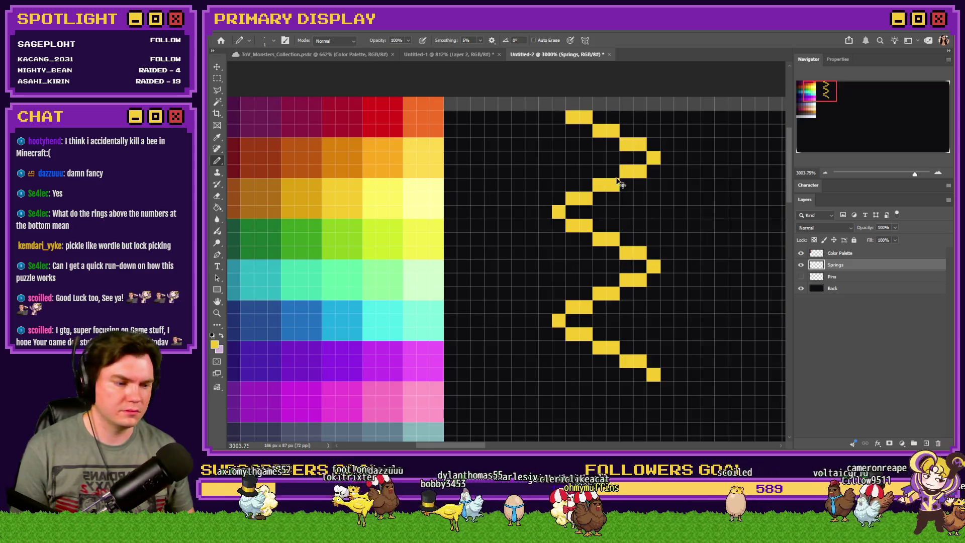
{"action": "left_click_drag", "start_coordinate": [621, 183], "coordinate": [621, 223]}
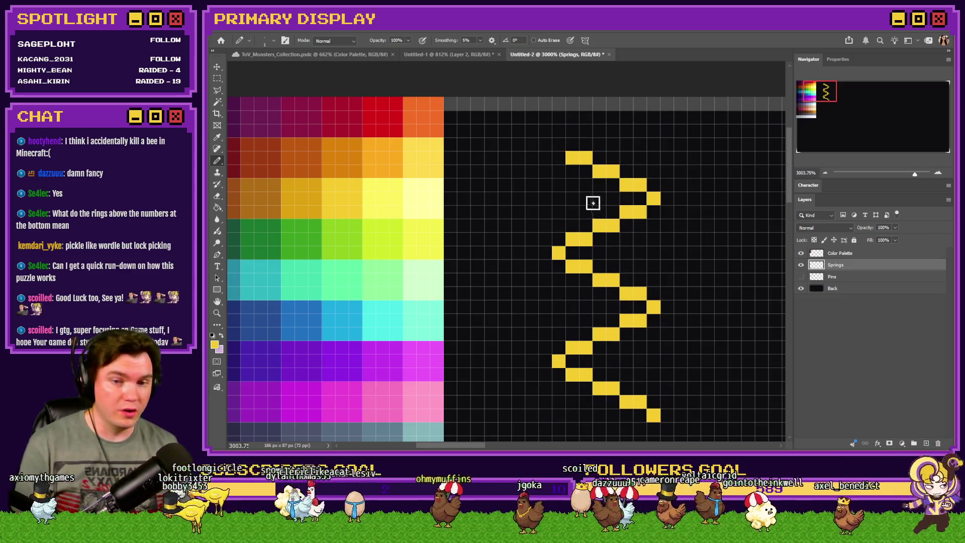
{"action": "left_click", "coordinate": [559, 144]}
{"action": "left_click_drag", "start_coordinate": [568, 131], "coordinate": [647, 133]}
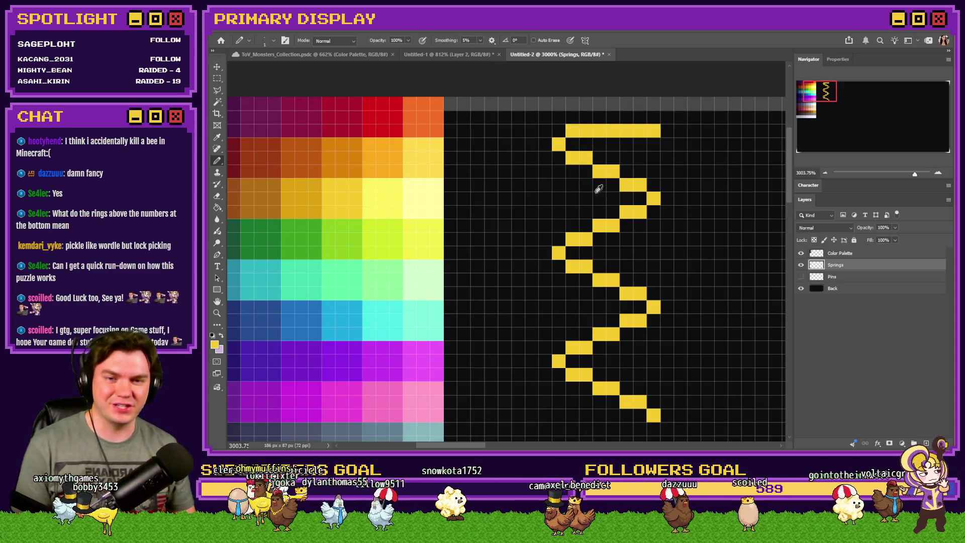
{"action": "scroll", "coordinate": [595, 186], "scroll_direction": "down", "scroll_amount": 3}
{"action": "scroll", "coordinate": [616, 280], "scroll_direction": "up", "scroll_amount": 3}
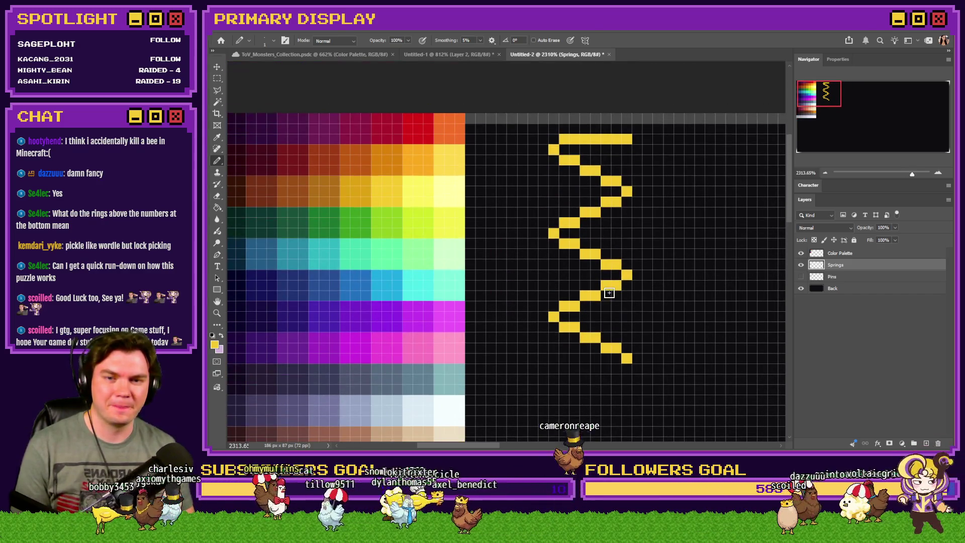
Show Pins, reorder it above Springs, and raise the pin 19 px onto the spring's bottom
{"action": "left_click", "coordinate": [800, 276]}
{"action": "left_click", "coordinate": [834, 277]}
{"action": "left_click_drag", "start_coordinate": [700, 248], "coordinate": [701, 334]}
{"action": "left_click_drag", "start_coordinate": [849, 283], "coordinate": [848, 264]}
{"action": "mouse_move", "coordinate": [727, 334]}
{"action": "left_mouse_down"}
{"action": "mouse_move", "coordinate": [717, 356]}
{"action": "mouse_move", "coordinate": [717, 314]}
{"action": "left_mouse_up"}
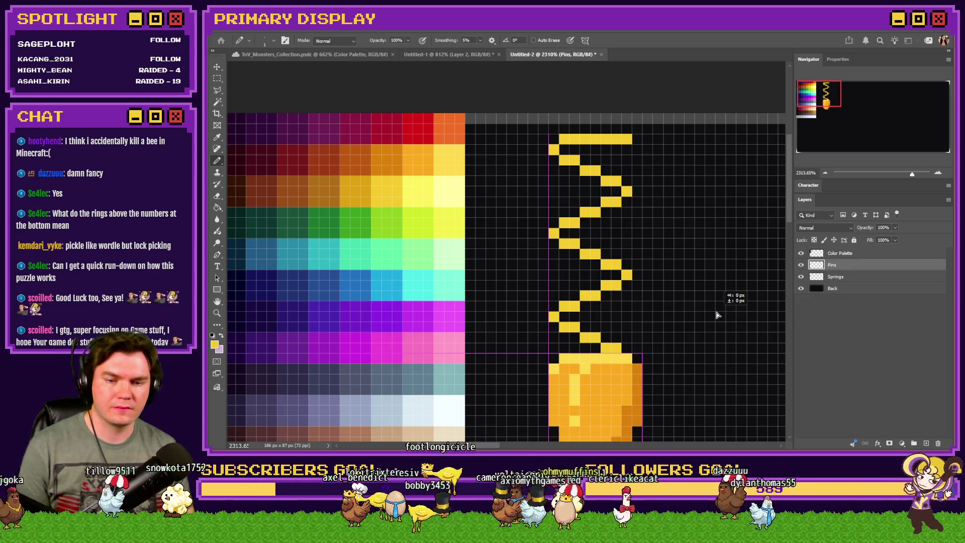
{"action": "mouse_move", "coordinate": [687, 383]}
{"action": "left_mouse_down"}
{"action": "mouse_move", "coordinate": [680, 164]}
{"action": "mouse_move", "coordinate": [666, 239]}
{"action": "mouse_move", "coordinate": [667, 340]}
{"action": "mouse_move", "coordinate": [668, 300]}
{"action": "mouse_move", "coordinate": [516, 387]}
{"action": "mouse_move", "coordinate": [506, 404]}
{"action": "left_mouse_up"}
Try deleting the pin's top via a rectangular selection, undo it, and toggle Pins to check the spring
{"action": "key", "text": "m"}
{"action": "key", "text": "Delete"}
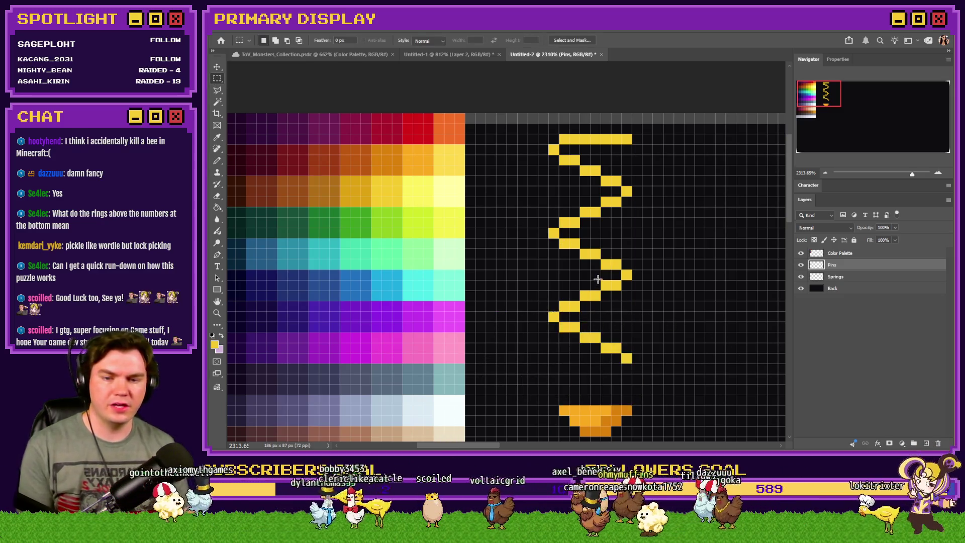
{"action": "key", "text": "ctrl+z"}
{"action": "left_click", "coordinate": [835, 276]}
{"action": "left_click_drag", "start_coordinate": [693, 416], "coordinate": [517, 318]}
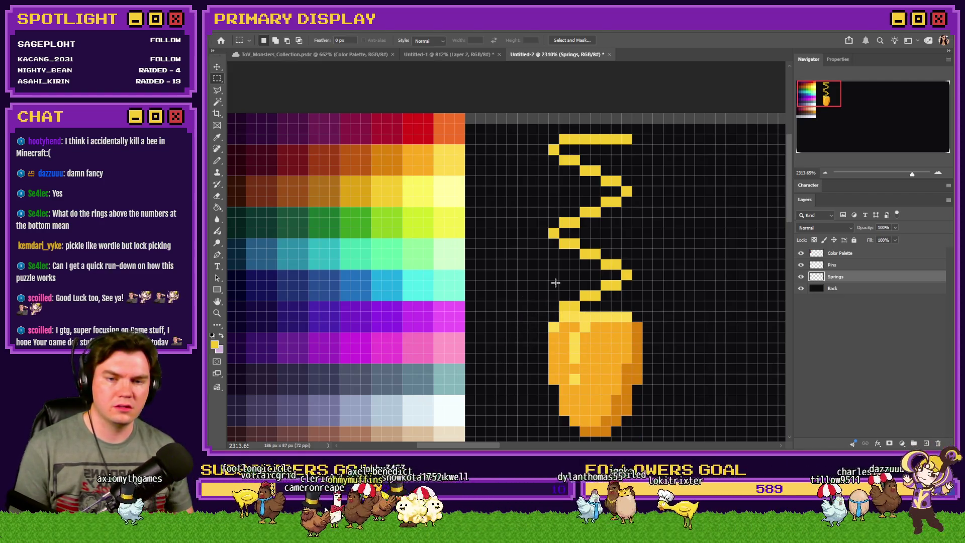
{"action": "left_click", "coordinate": [221, 164]}
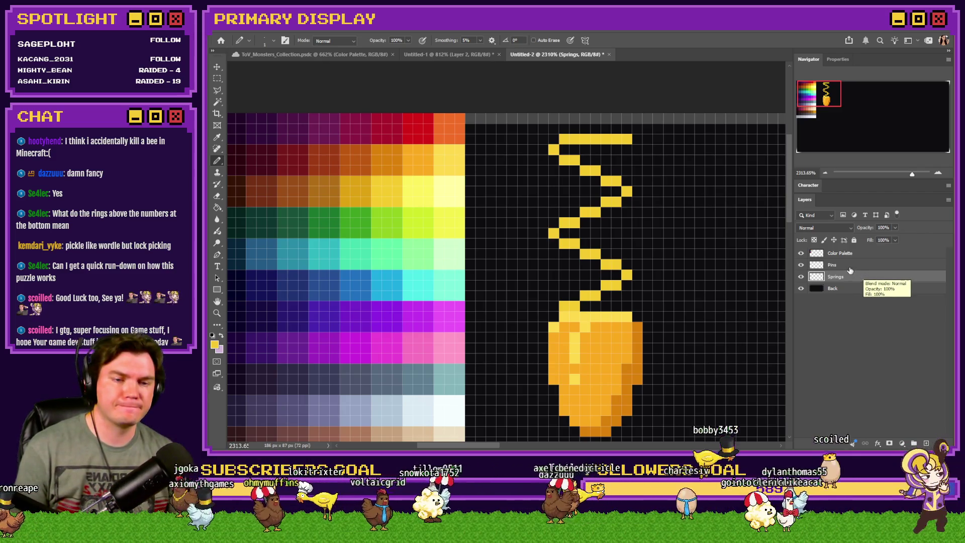
{"action": "left_click", "coordinate": [801, 264]}
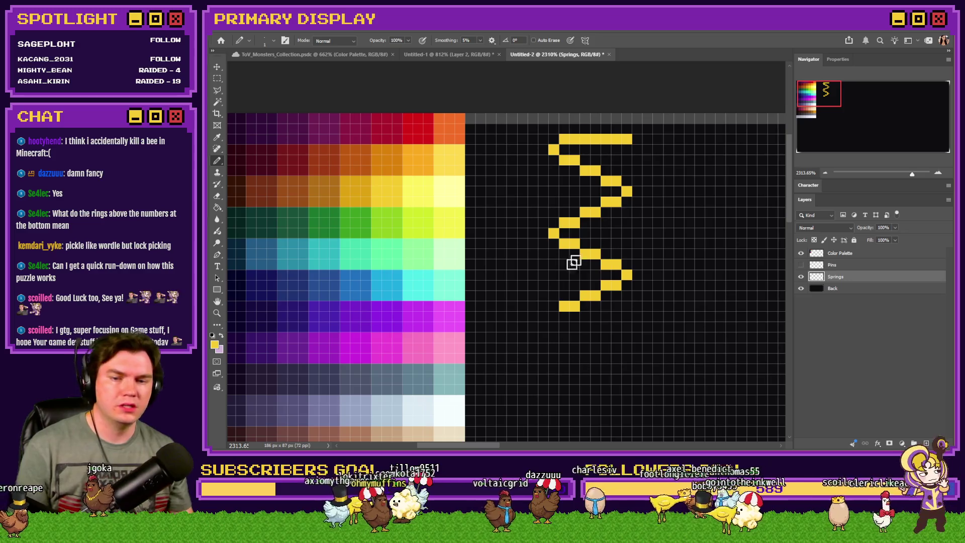
{"action": "left_click", "coordinate": [800, 265]}
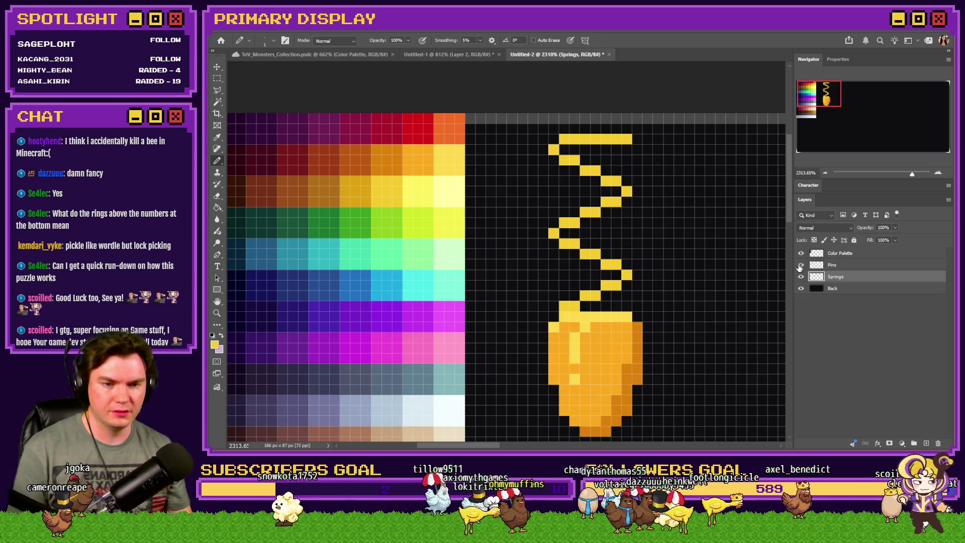
{"action": "left_click", "coordinate": [823, 265]}
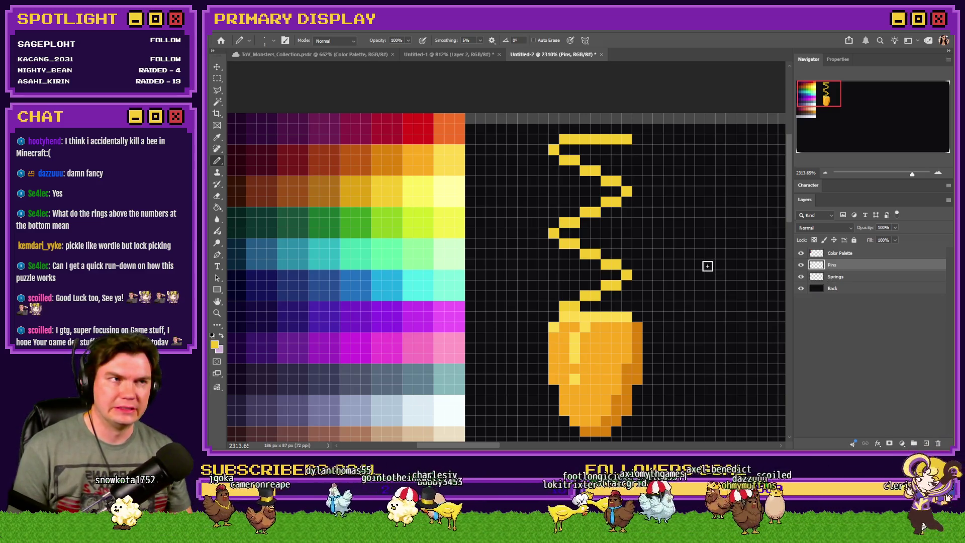
{"action": "left_click", "coordinate": [835, 278]}
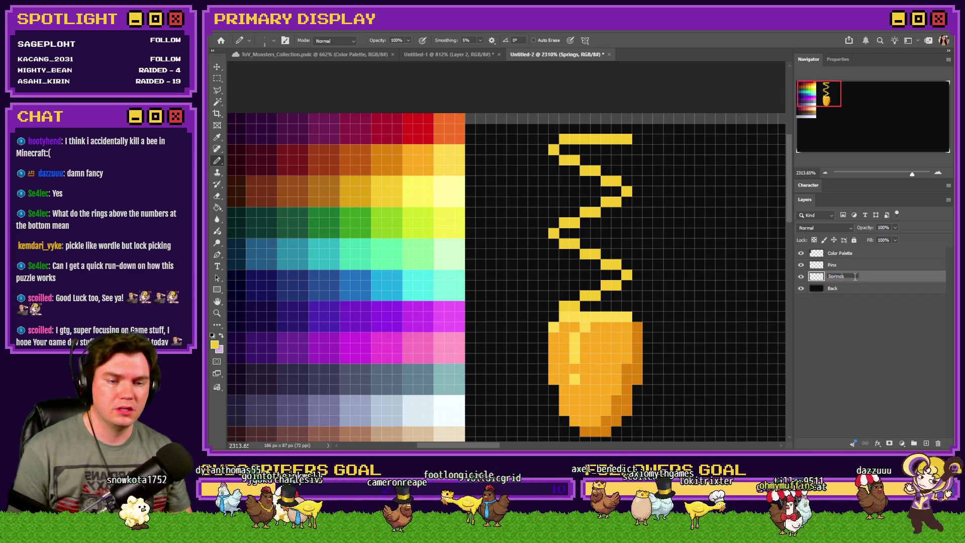
Rename the layer Spring 1, duplicate it as Spring 2, and move the copy 10 px right
{"action": "type", "text": "Spring 1"}
{"action": "key", "text": "Return"}
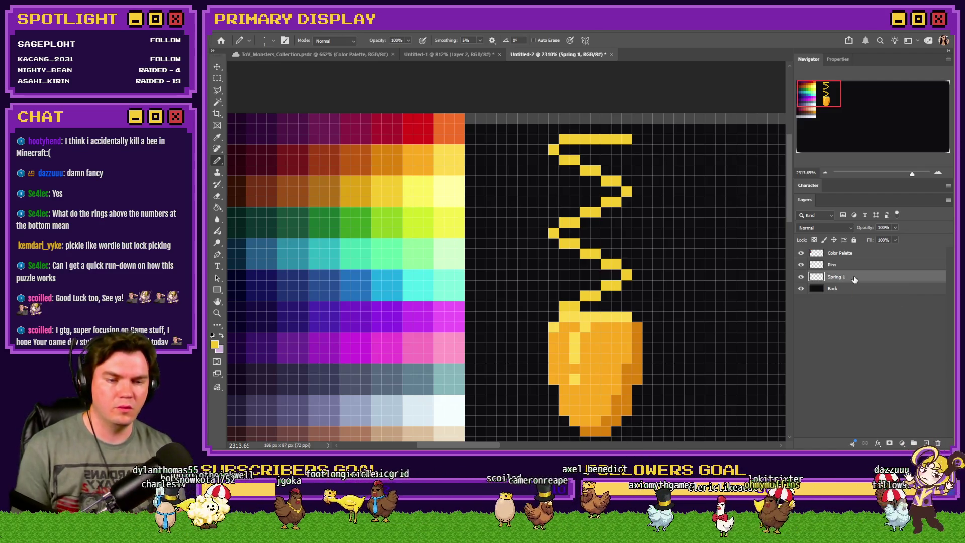
{"action": "key", "text": "ctrl+j"}
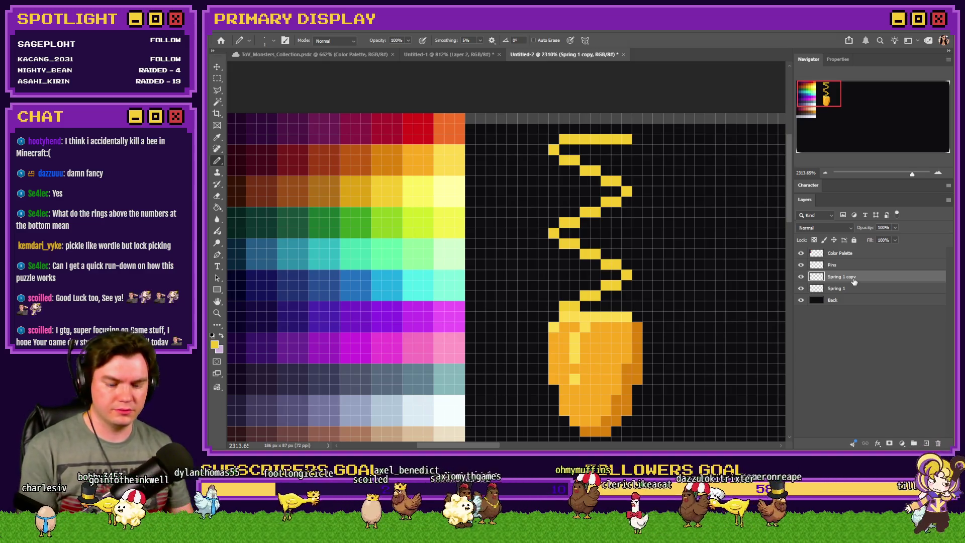
{"action": "type", "text": "2"}
{"action": "key", "text": "Return"}
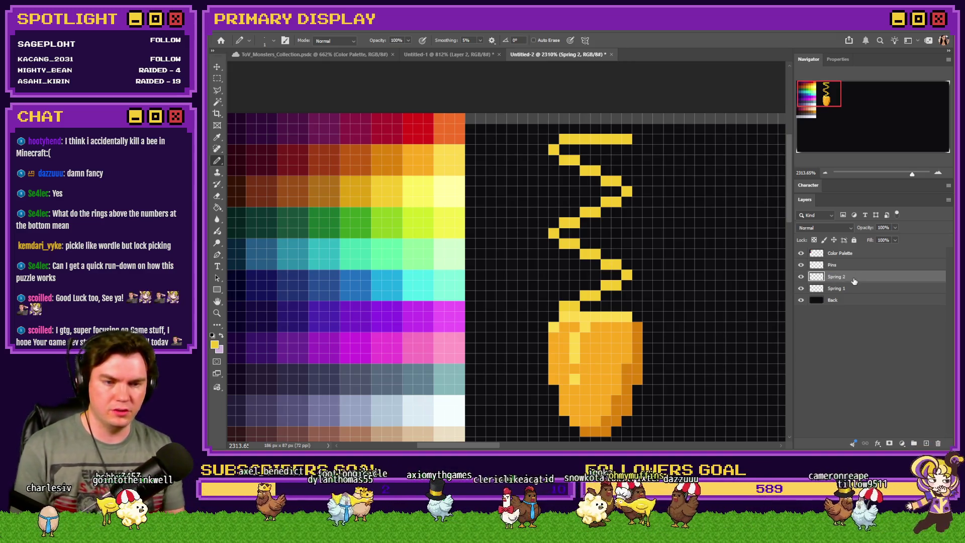
{"action": "scroll", "coordinate": [566, 256], "scroll_direction": "down", "scroll_amount": 1}
{"action": "left_click_drag", "start_coordinate": [588, 250], "coordinate": [623, 254]}
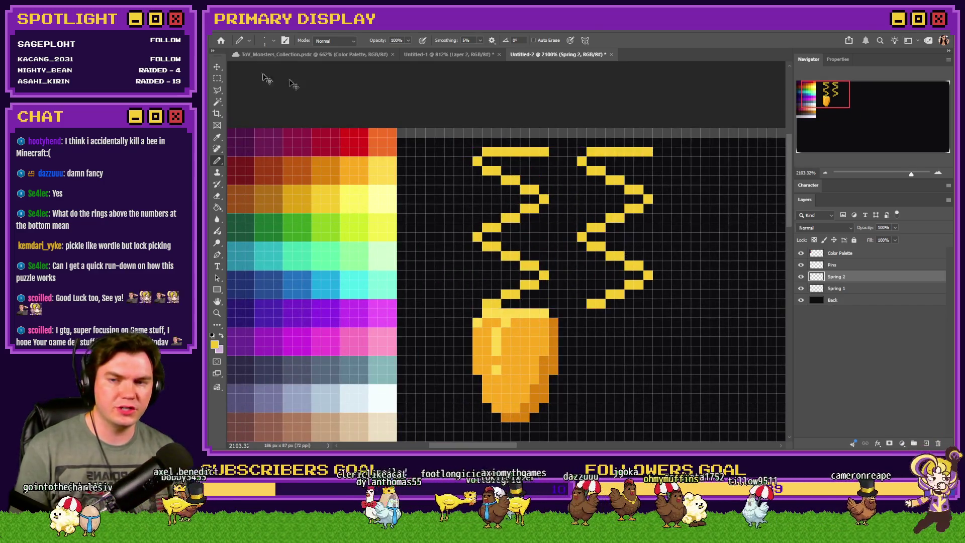
Delete the right spring's coils with a rectangular selection, keeping its top bar
{"action": "left_click", "coordinate": [216, 79]}
{"action": "left_click_drag", "start_coordinate": [575, 166], "coordinate": [653, 312]}
{"action": "key", "text": "Delete"}
{"action": "left_click", "coordinate": [216, 161]}
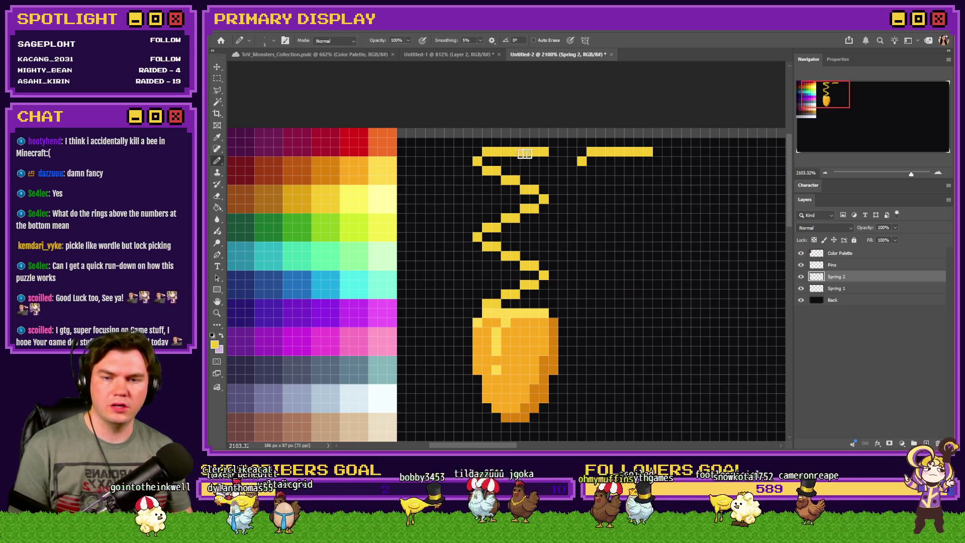
Redraw the right spring with four shorter, tighter coil rows, then duplicate the Spring 2 layer
{"action": "left_click_drag", "start_coordinate": [589, 169], "coordinate": [636, 182]}
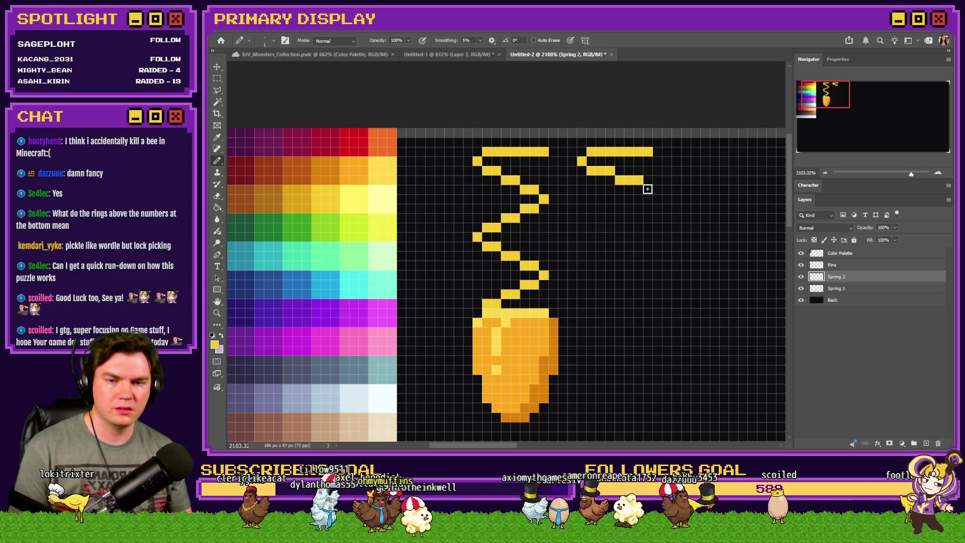
{"action": "left_click", "coordinate": [647, 188]}
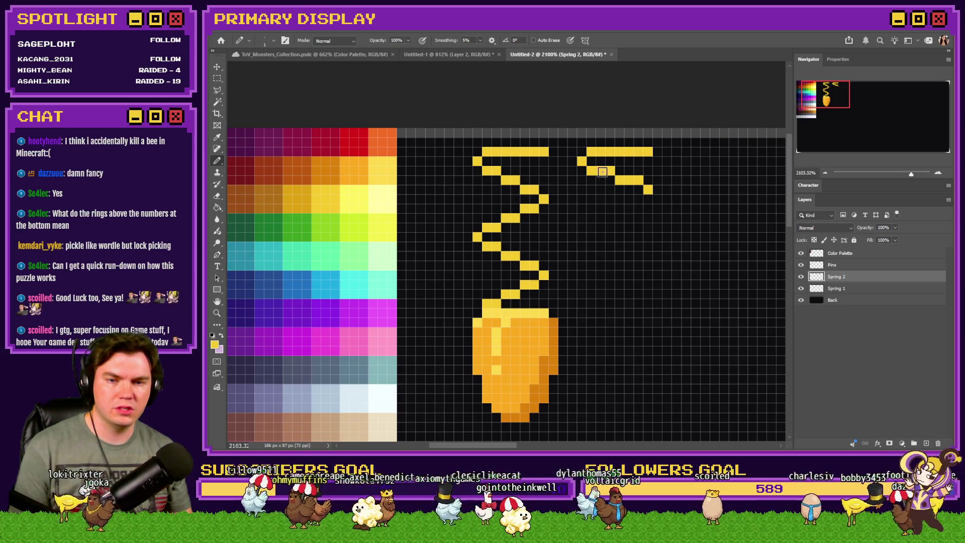
{"action": "left_click_drag", "start_coordinate": [639, 199], "coordinate": [587, 209]}
{"action": "left_click", "coordinate": [581, 218]}
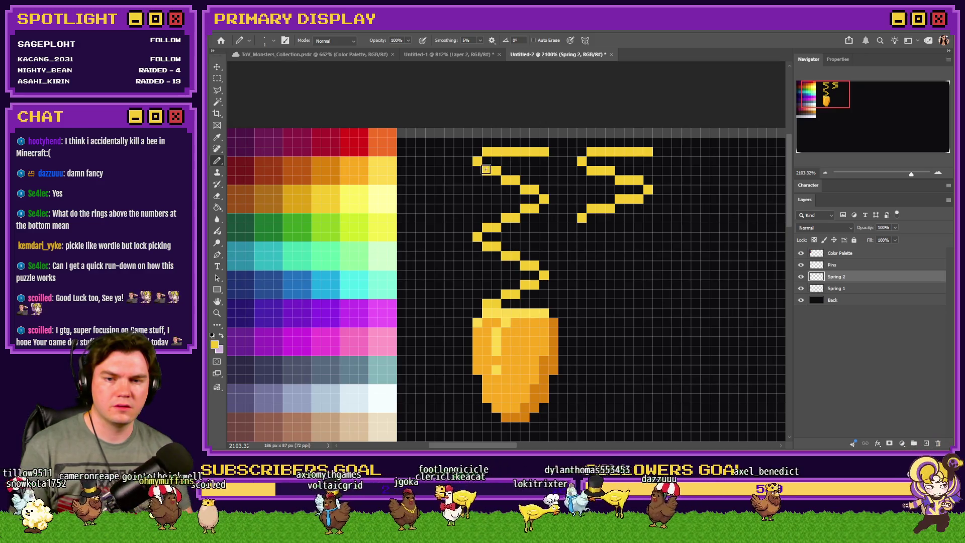
{"action": "left_click_drag", "start_coordinate": [588, 227], "coordinate": [648, 247]}
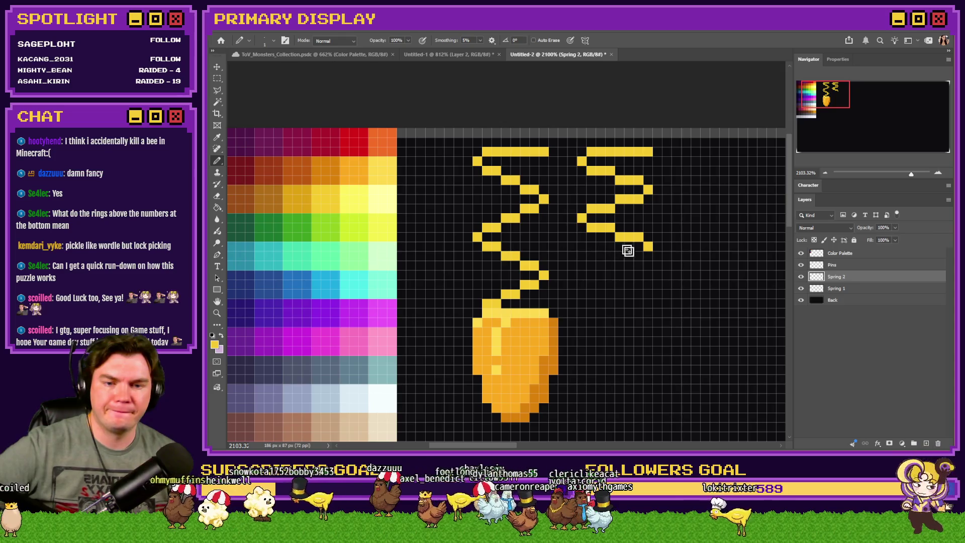
{"action": "left_click_drag", "start_coordinate": [640, 255], "coordinate": [593, 265]}
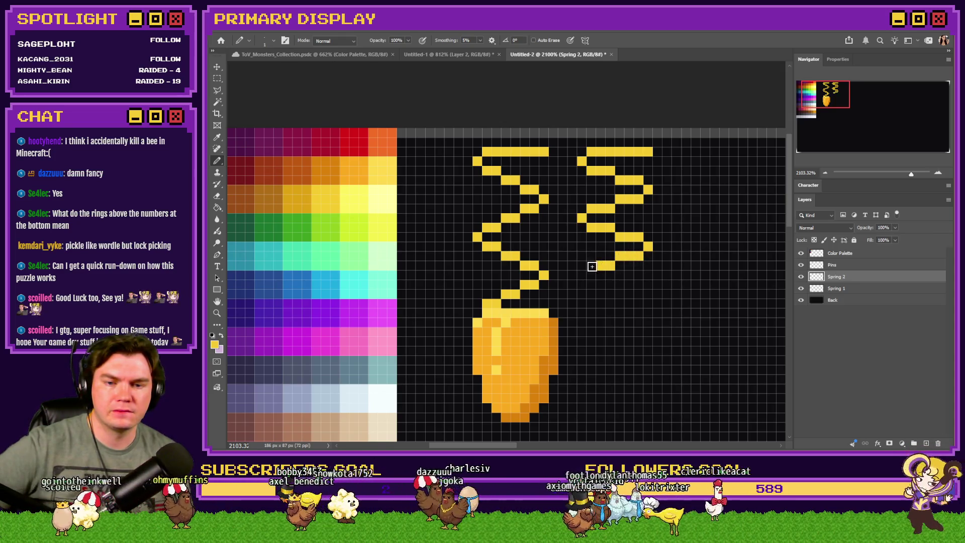
{"action": "left_click", "coordinate": [844, 267]}
{"action": "left_click", "coordinate": [842, 278]}
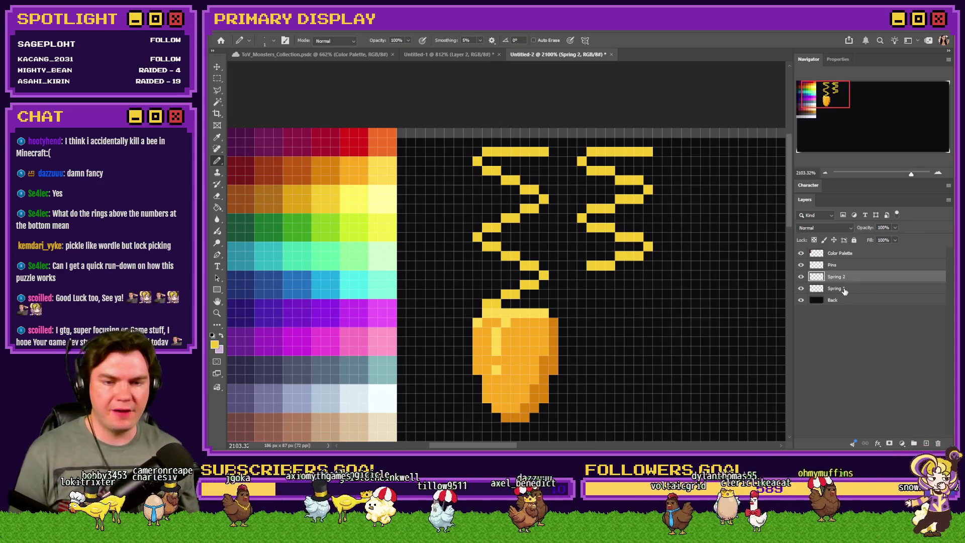
{"action": "key", "text": "ctrl+j"}
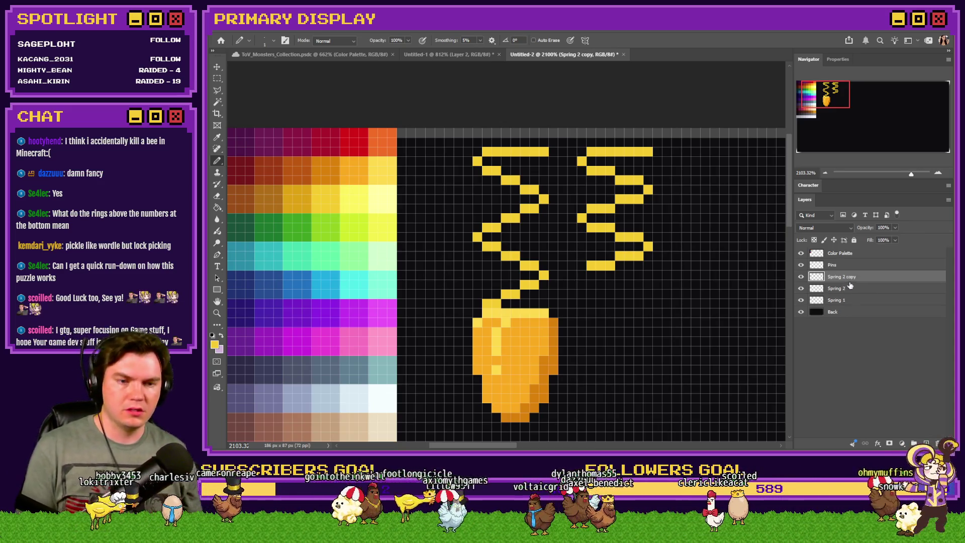
Rename the copy Spring 3, shift it 11 px right, and erase its coils and a stray pixel
{"action": "type", "text": "3"}
{"action": "key", "text": "Return"}
{"action": "mouse_move", "coordinate": [601, 259]}
{"action": "left_mouse_down"}
{"action": "mouse_move", "coordinate": [654, 241]}
{"action": "mouse_move", "coordinate": [705, 258]}
{"action": "left_mouse_up"}
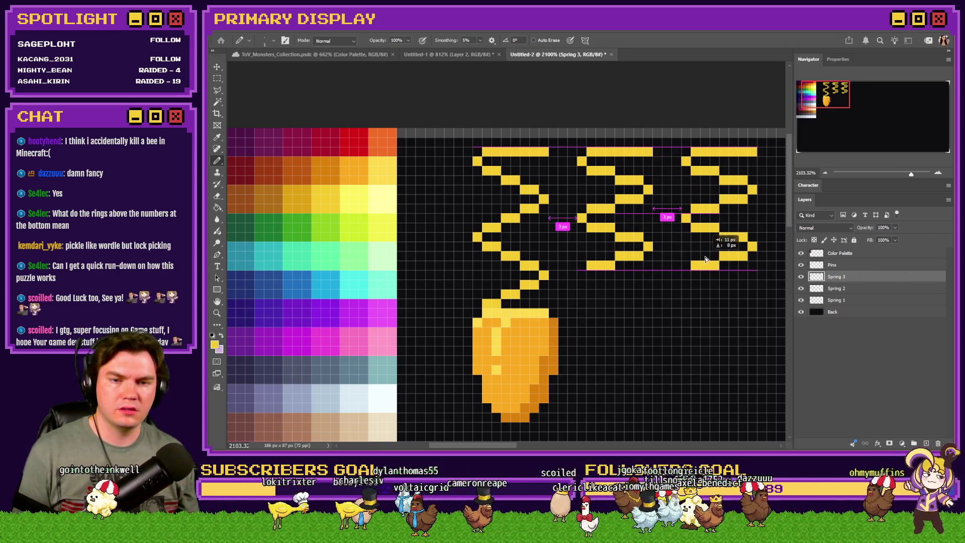
{"action": "key", "text": "m"}
{"action": "left_click_drag", "start_coordinate": [766, 158], "coordinate": [689, 271]}
{"action": "key", "text": "Delete"}
{"action": "left_click_drag", "start_coordinate": [677, 216], "coordinate": [700, 232]}
{"action": "key", "text": "Delete"}
Pencil tightly stacked horizontal yellow bars with side links under the third spring's top bar
{"action": "key", "text": "b"}
{"action": "left_click_drag", "start_coordinate": [696, 170], "coordinate": [741, 172]}
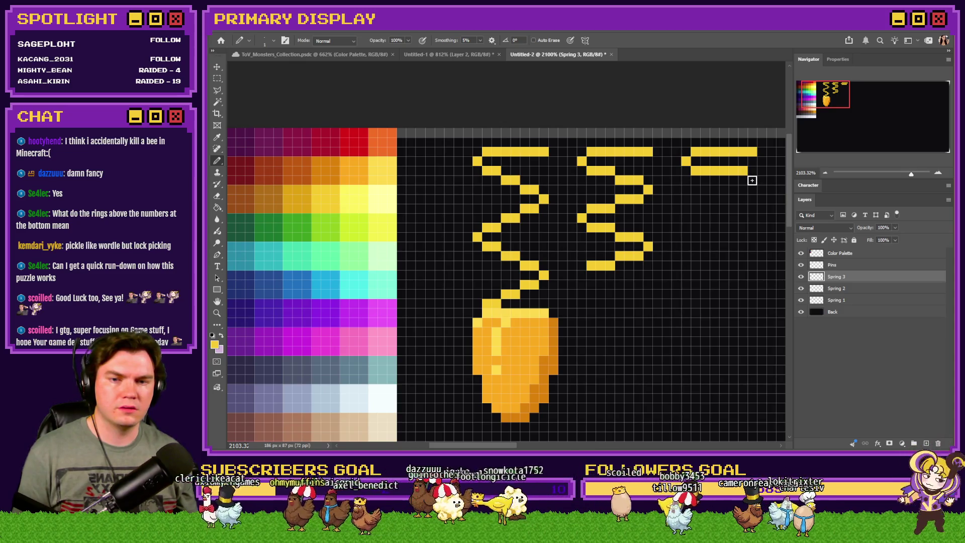
{"action": "left_click", "coordinate": [751, 179]}
{"action": "mouse_move", "coordinate": [743, 191]}
{"action": "left_mouse_down"}
{"action": "mouse_move", "coordinate": [699, 191]}
{"action": "mouse_move", "coordinate": [710, 209]}
{"action": "mouse_move", "coordinate": [743, 208]}
{"action": "mouse_move", "coordinate": [699, 229]}
{"action": "left_mouse_up"}
{"action": "left_click", "coordinate": [686, 199]}
{"action": "left_click", "coordinate": [753, 217]}
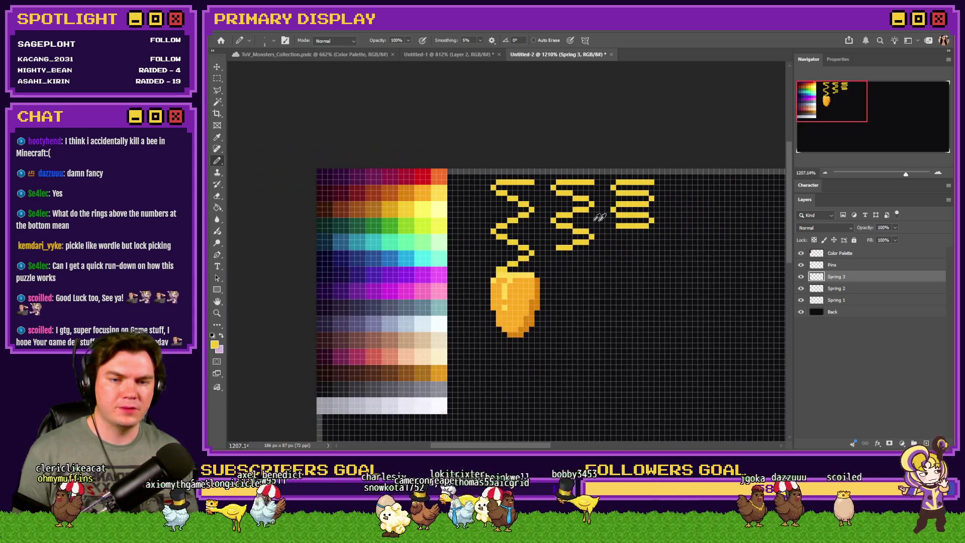
{"action": "scroll", "coordinate": [695, 229], "scroll_direction": "down", "scroll_amount": 2}
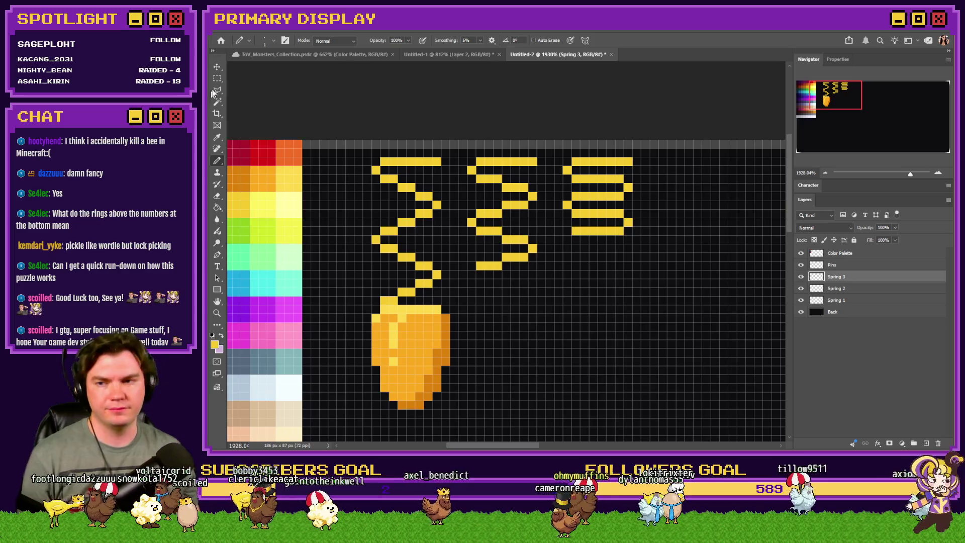
Duplicate the golden pin on the Pins layer under the second and third springs
{"action": "key", "text": "m"}
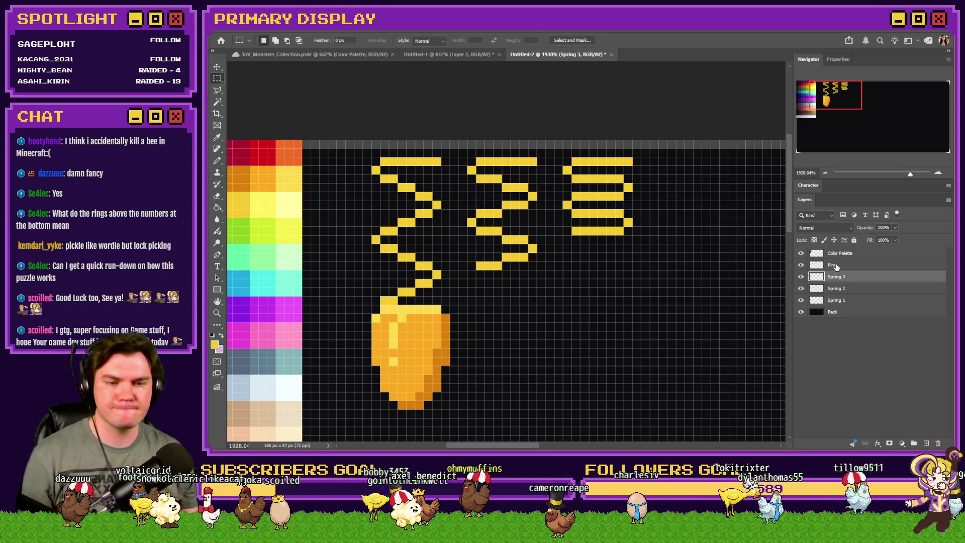
{"action": "left_click", "coordinate": [836, 265]}
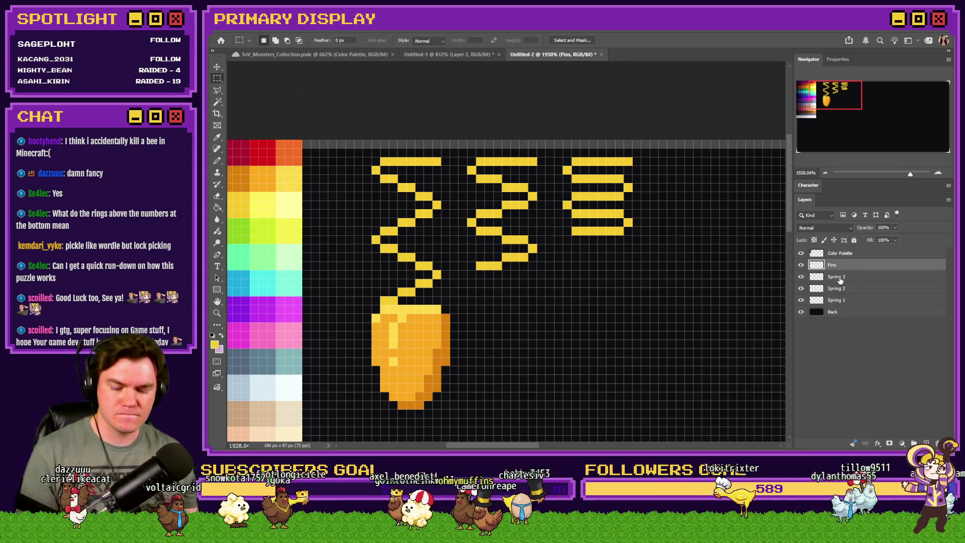
{"action": "mouse_move", "coordinate": [536, 319]}
{"action": "left_mouse_down"}
{"action": "mouse_move", "coordinate": [611, 297]}
{"action": "mouse_move", "coordinate": [595, 296]}
{"action": "left_mouse_up"}
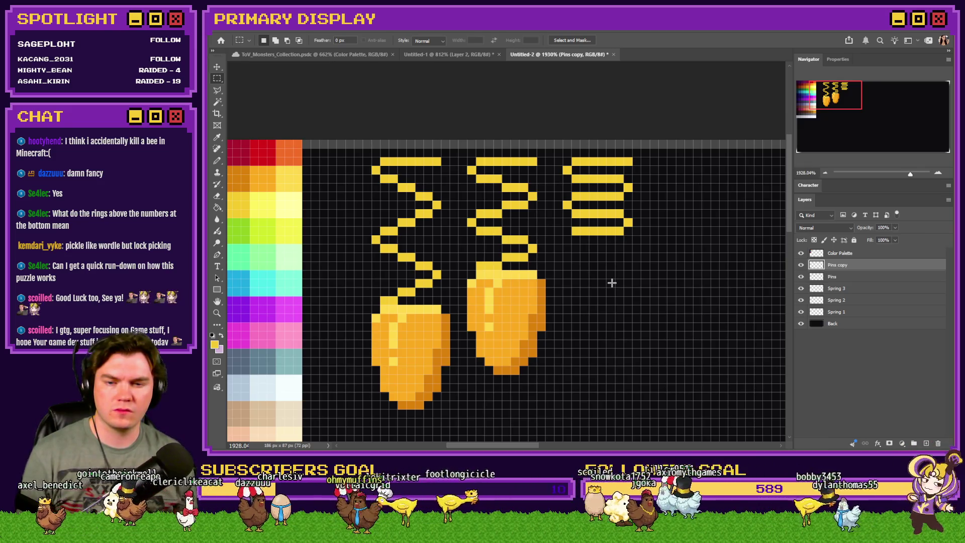
{"action": "mouse_move", "coordinate": [577, 315]}
{"action": "left_mouse_down"}
{"action": "mouse_move", "coordinate": [662, 302]}
{"action": "mouse_move", "coordinate": [683, 276]}
{"action": "left_mouse_up"}
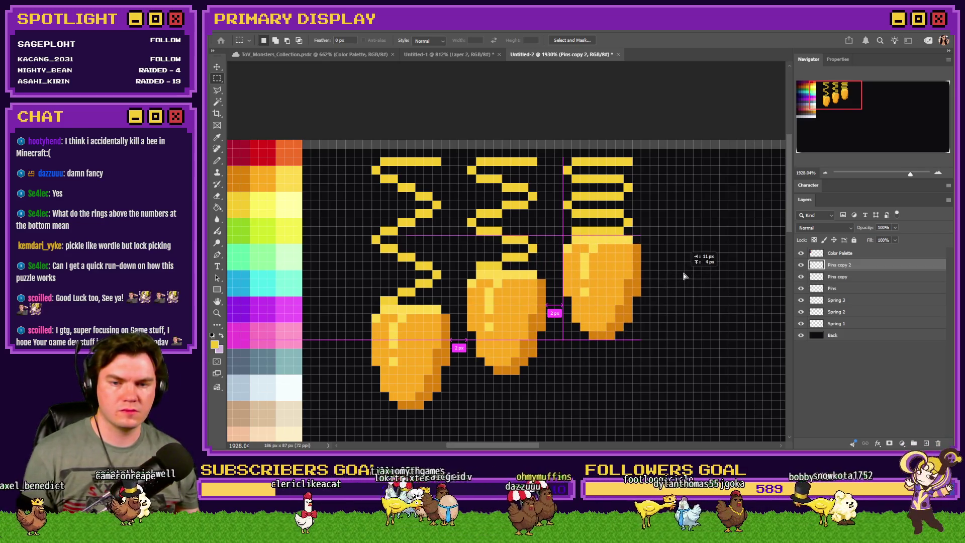
Merge the three pins and the springs down into the Spring 1 layer
{"action": "key", "text": "ctrl+e"}
{"action": "key", "text": "ctrl+e"}
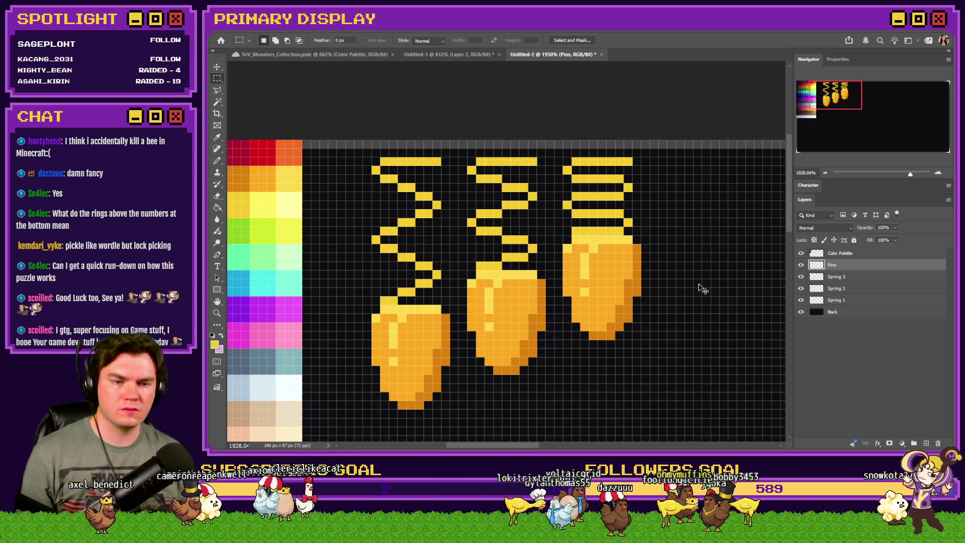
{"action": "key", "text": "ctrl+e"}
{"action": "key", "text": "ctrl+e"}
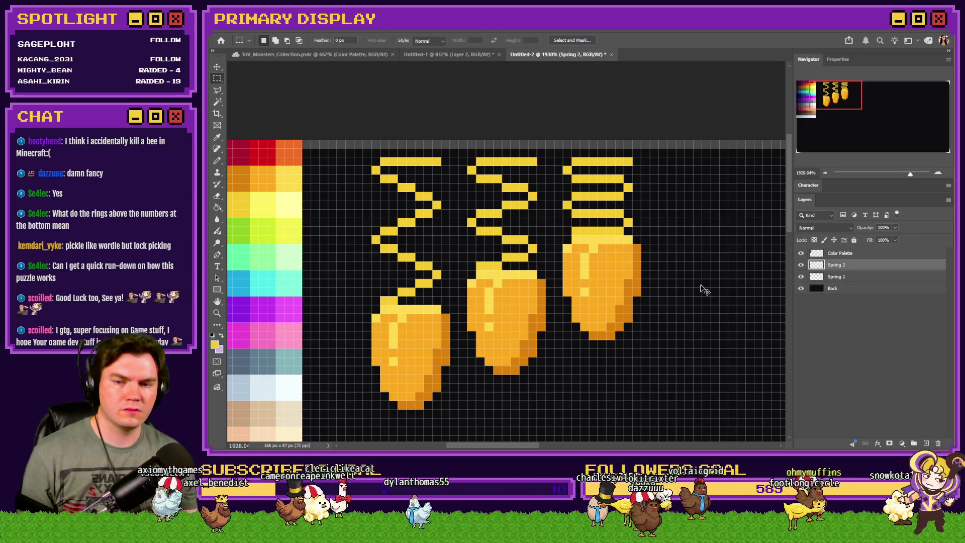
{"action": "key", "text": "ctrl+e"}
{"action": "scroll", "coordinate": [680, 281], "scroll_direction": "down", "scroll_amount": 10}
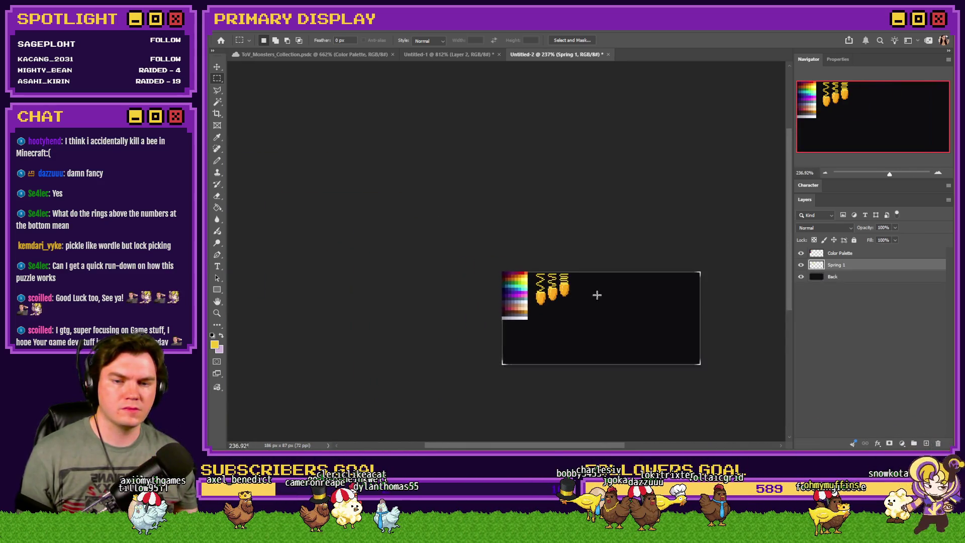
{"action": "scroll", "coordinate": [597, 295], "scroll_direction": "up", "scroll_amount": 6}
Copy the third pin onto a new Layer 1 and raise it as a loose fourth pin
{"action": "mouse_move", "coordinate": [547, 261]}
{"action": "left_mouse_down"}
{"action": "mouse_move", "coordinate": [506, 276]}
{"action": "mouse_move", "coordinate": [497, 317]}
{"action": "mouse_move", "coordinate": [532, 284]}
{"action": "mouse_move", "coordinate": [562, 285]}
{"action": "left_mouse_up"}
{"action": "key", "text": "ctrl+j"}
{"action": "scroll", "coordinate": [507, 297], "scroll_direction": "up", "scroll_amount": 3}
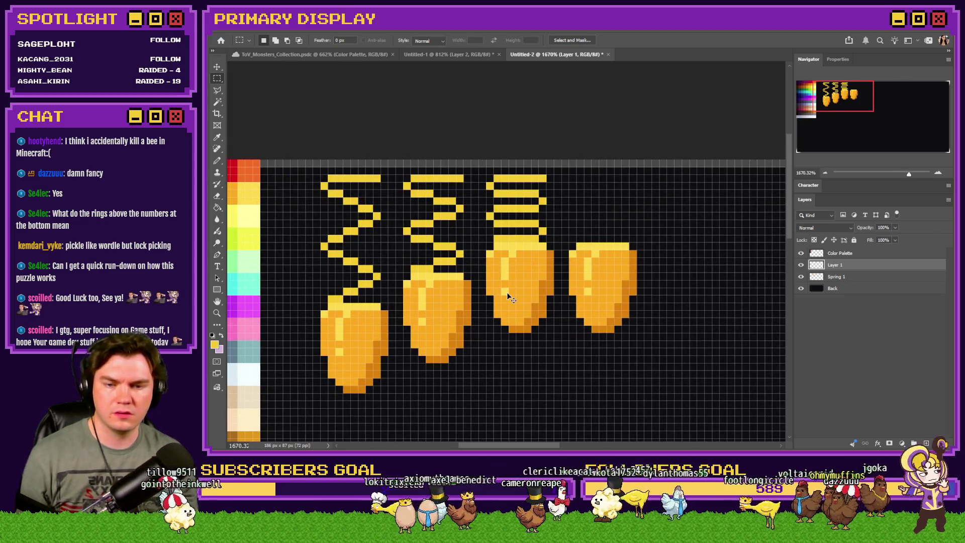
{"action": "key", "text": "Up"}
{"action": "key", "text": "Up"}
{"action": "key", "text": "Up"}
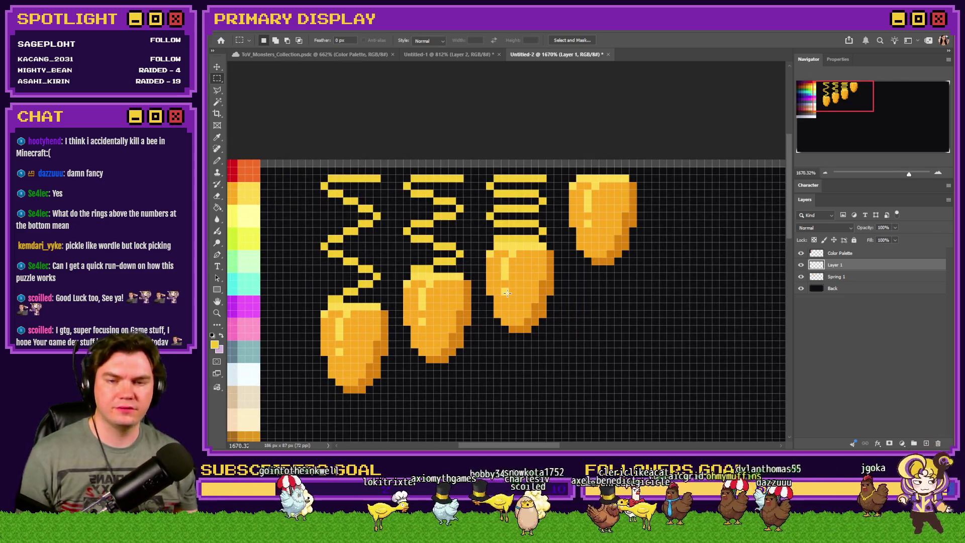
{"action": "scroll", "coordinate": [509, 293], "scroll_direction": "down", "scroll_amount": 3}
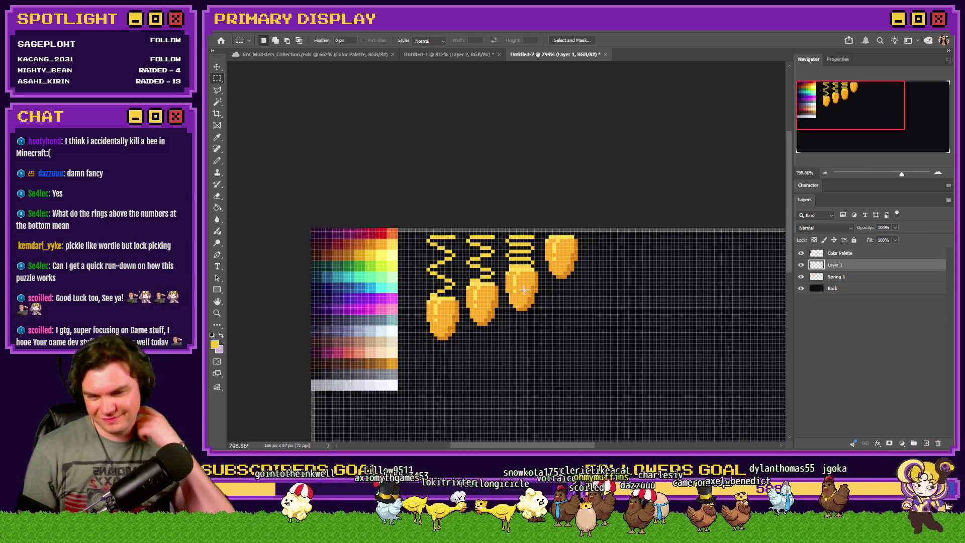
{"action": "scroll", "coordinate": [524, 290], "scroll_direction": "up", "scroll_amount": 4}
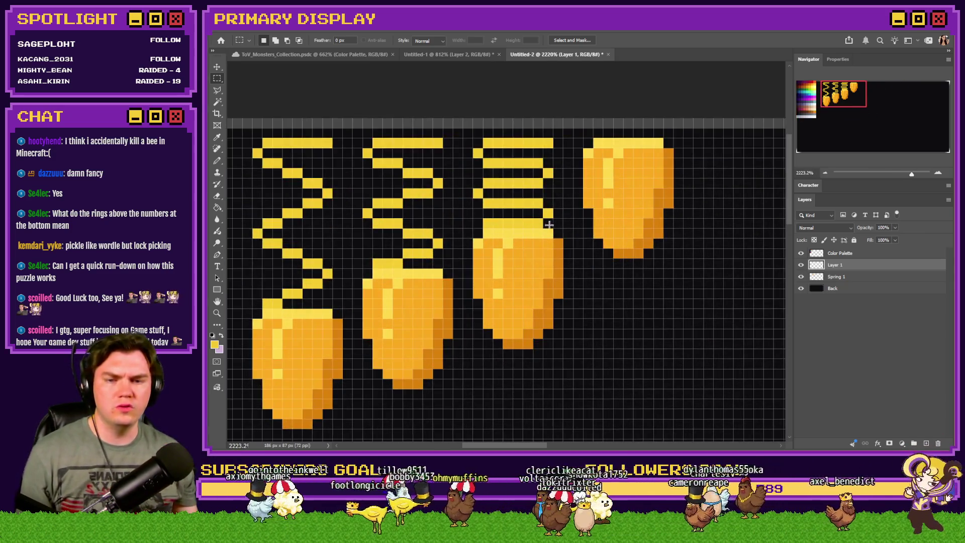